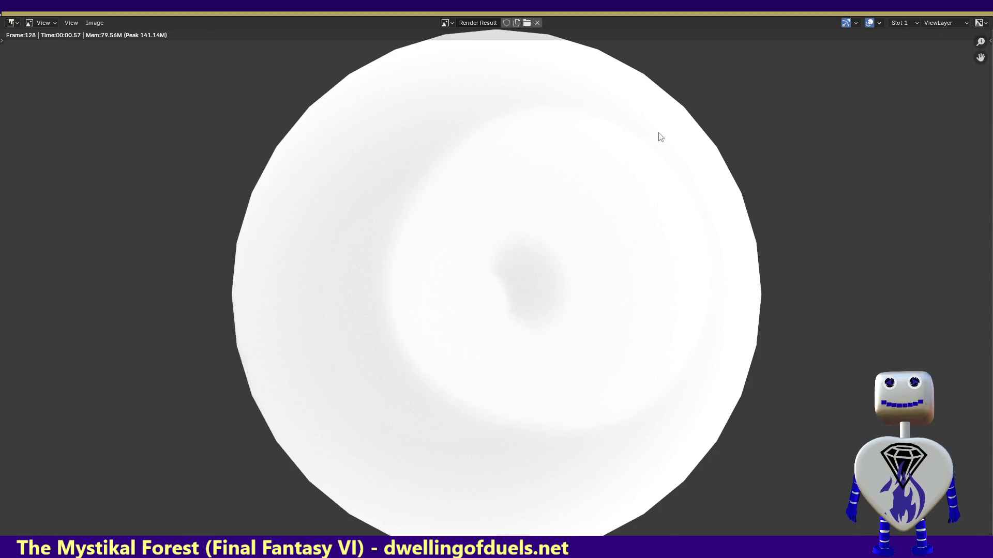
Step: Lower the Sun lamp's Strength to about 262.6 and render a still image of the sphere
key(Escape)
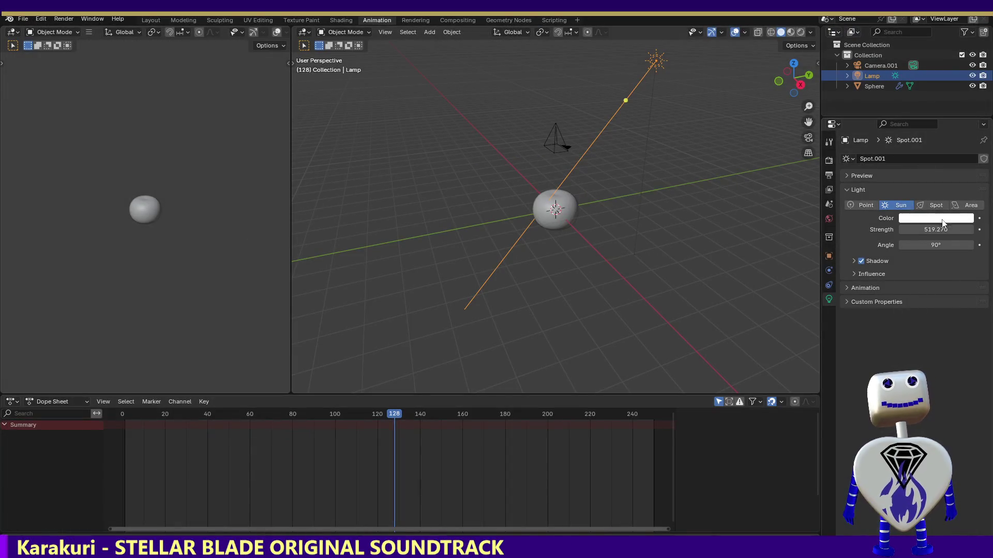
drag(941, 230, 926, 230)
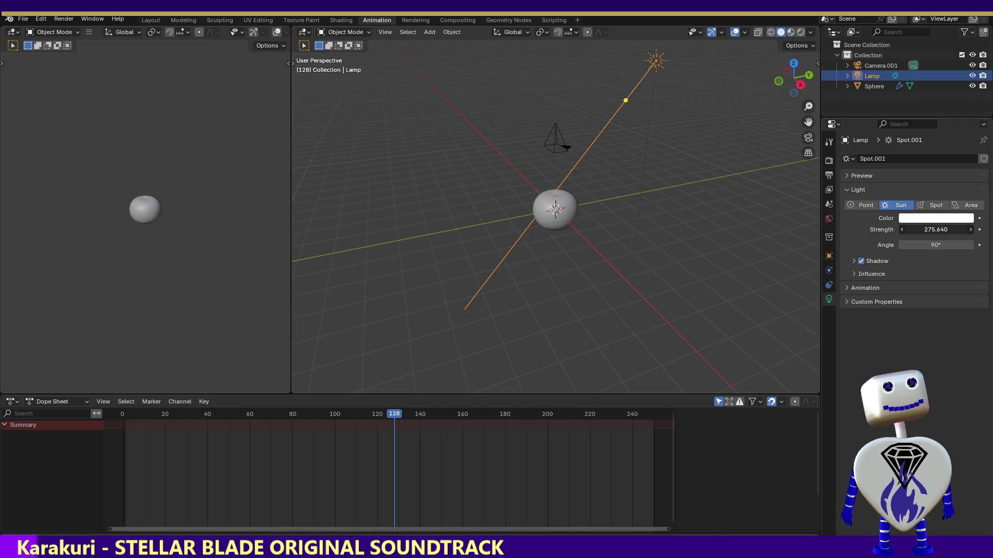
drag(935, 229, 923, 229)
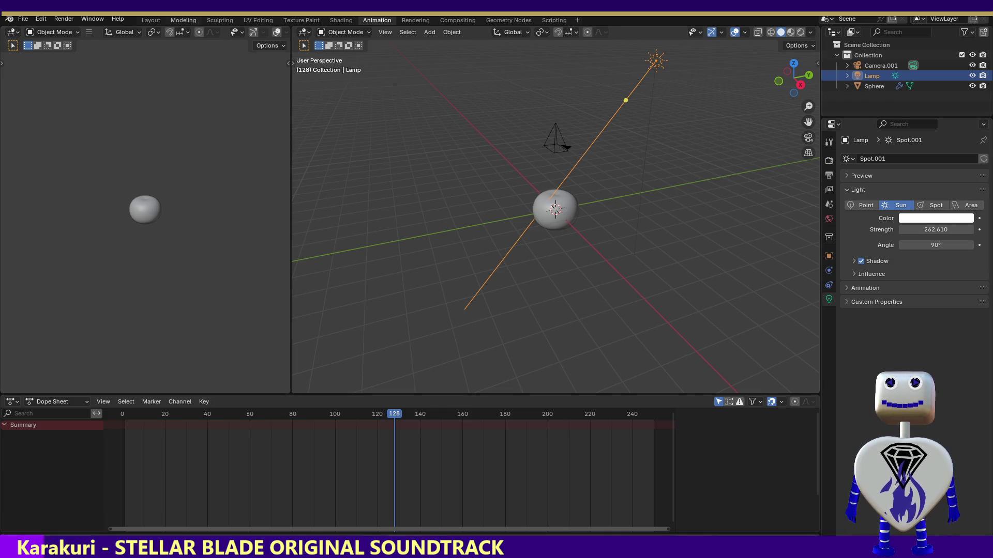
click(67, 18)
click(70, 22)
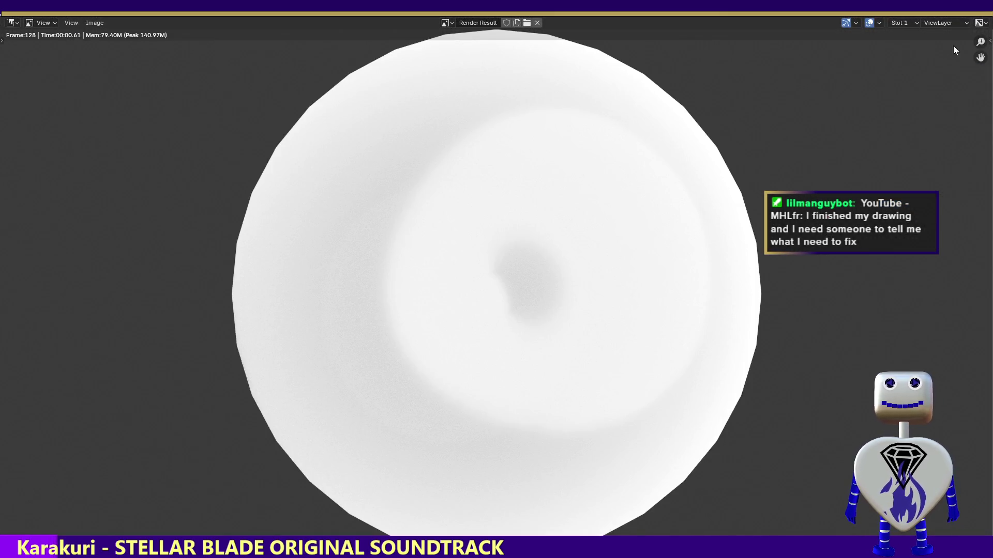
Step: Close the Render Result window and select the sphere in the viewport
key(Escape)
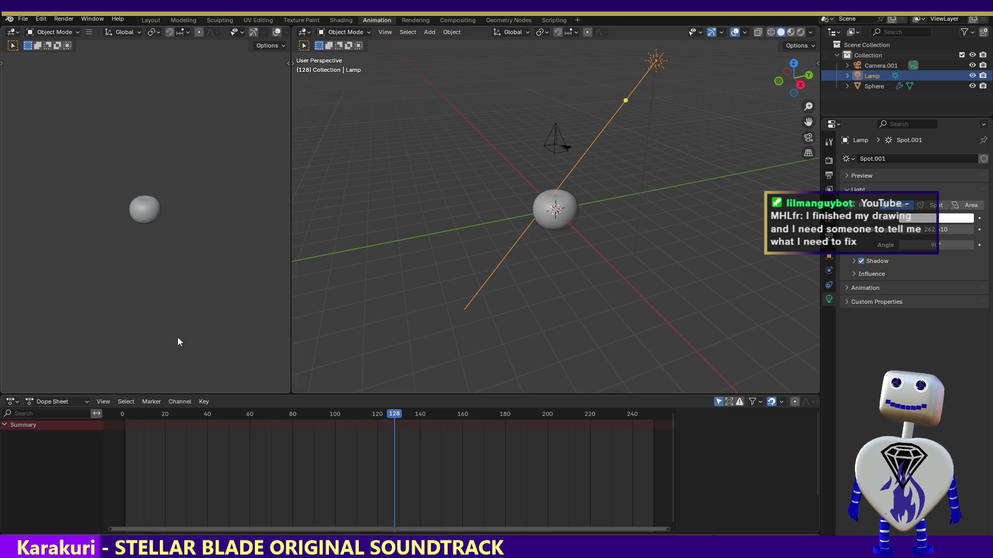
click(546, 210)
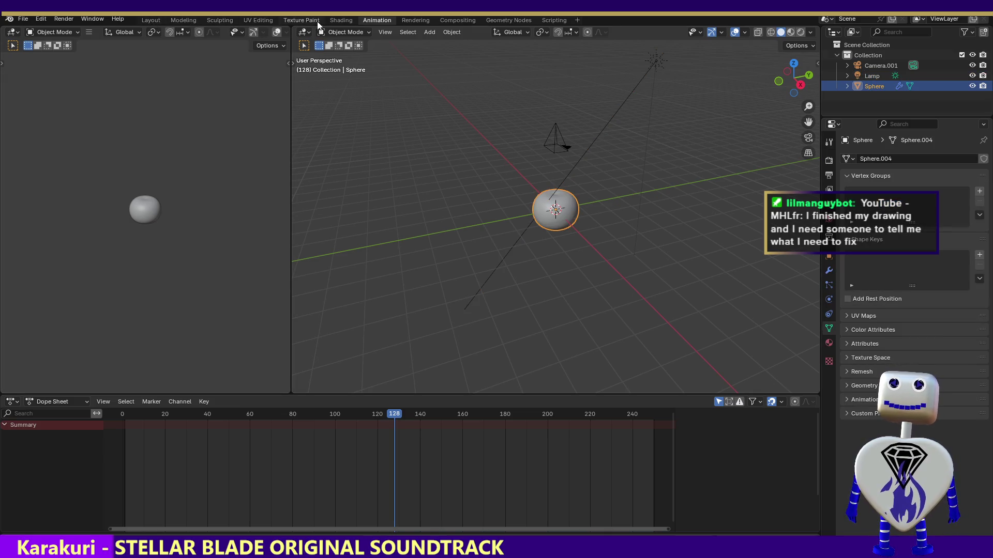
Step: Show the sphere's material nodes in Shading with the file browser collapsed, then move to Modeling
click(333, 21)
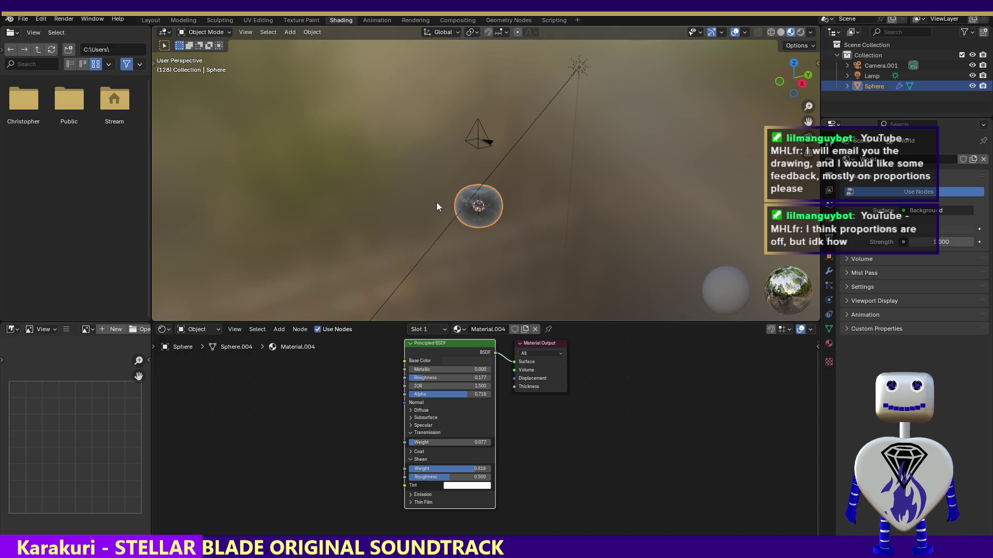
drag(150, 150, 7, 150)
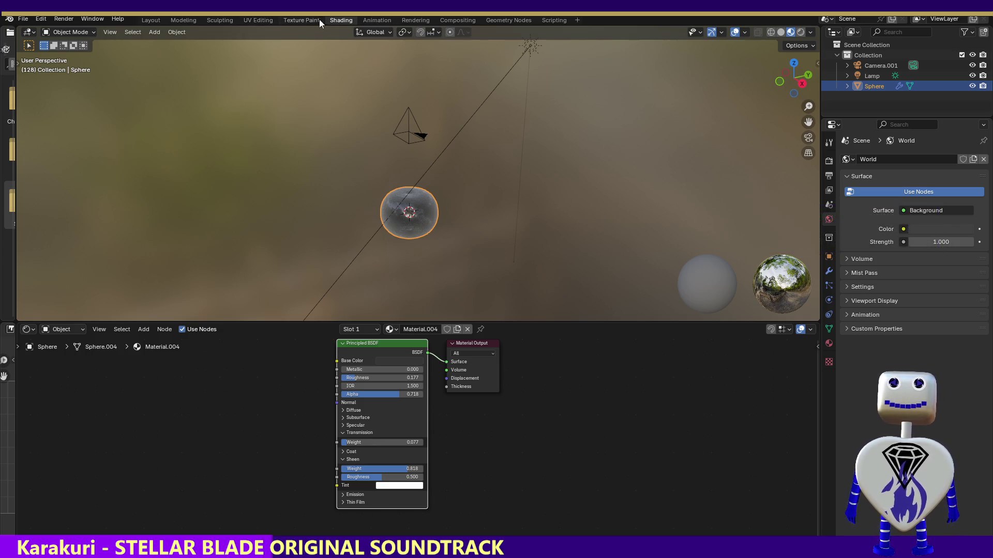
click(178, 18)
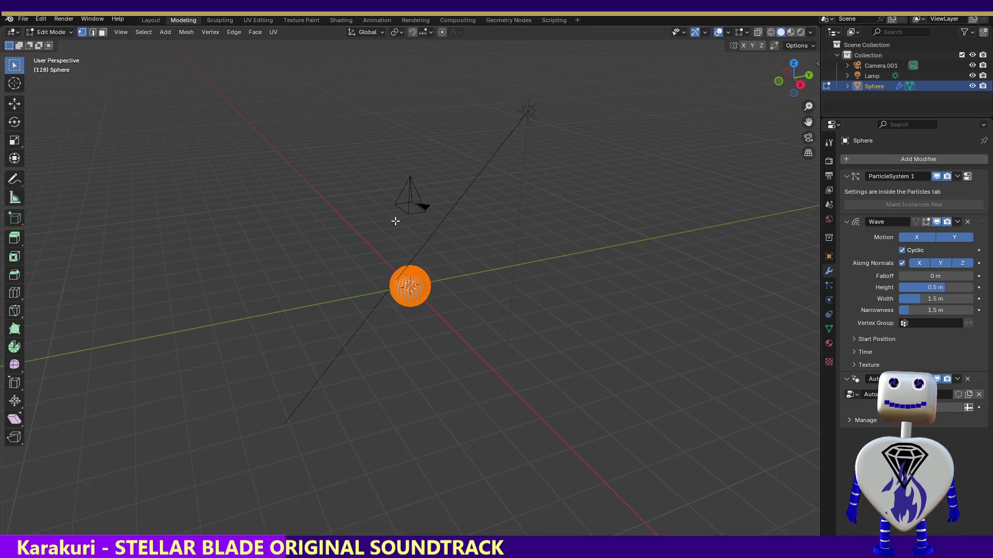
Step: From the Animation workspace, render another still of the sphere and close the result
click(372, 21)
click(64, 17)
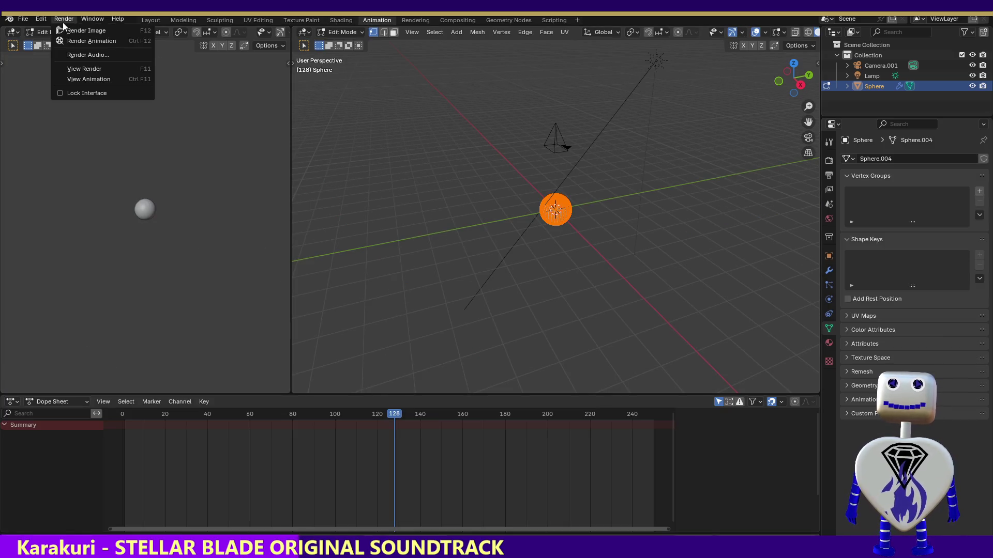
click(68, 33)
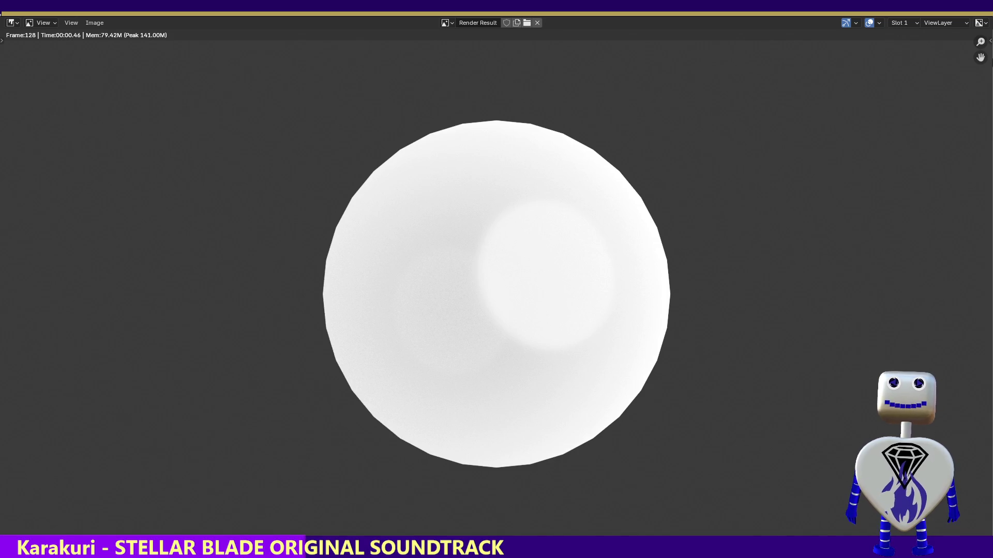
key(Escape)
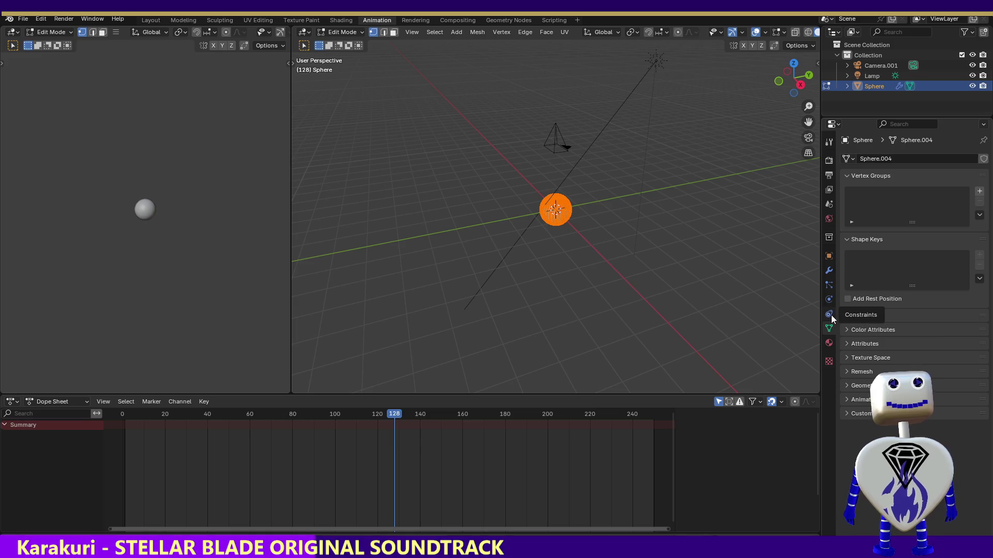
Step: Review the sphere's texture, material, mesh data, constraint and particle property tabs
click(829, 362)
click(829, 346)
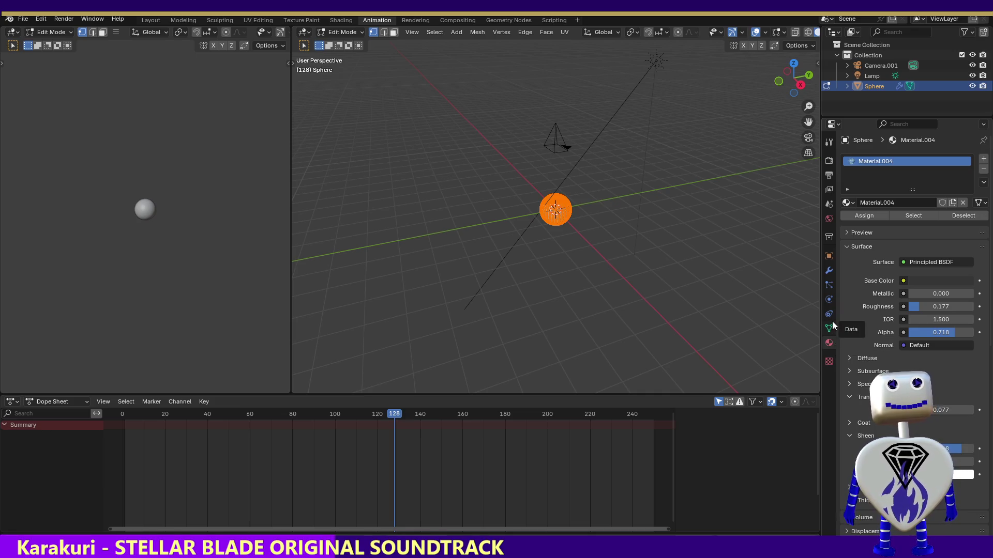
click(828, 328)
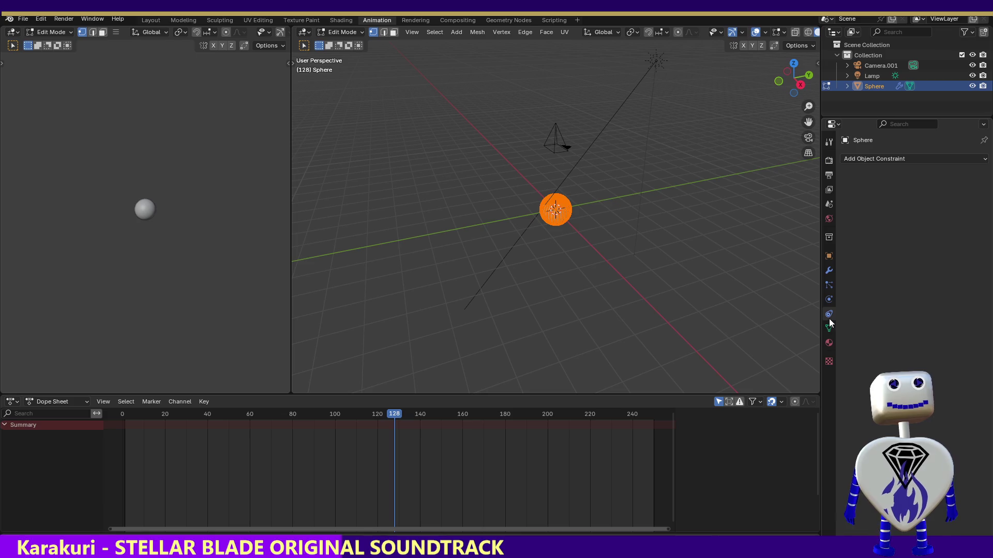
click(829, 300)
click(829, 285)
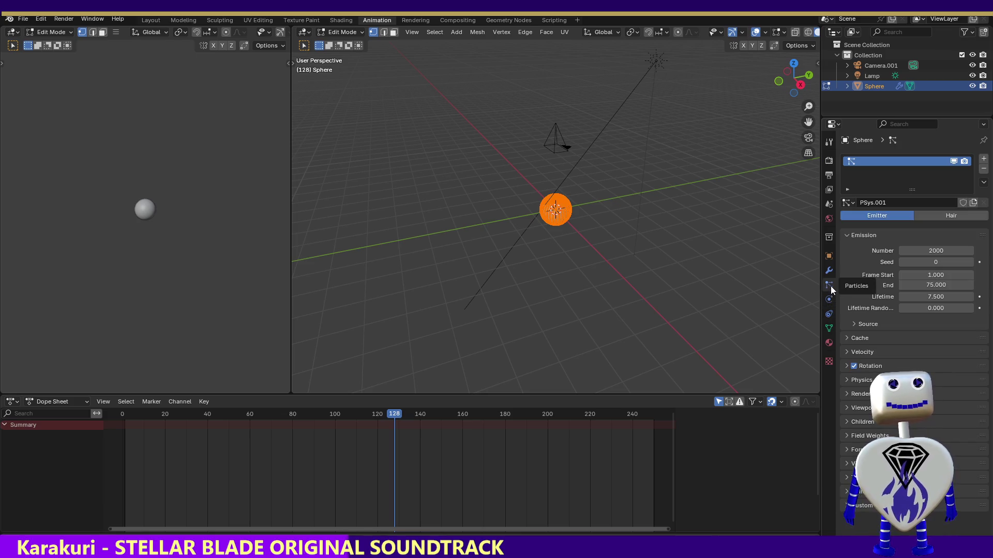
Step: Review the modifier, object and collection tabs, finish on World settings and deselect all vertices
click(828, 271)
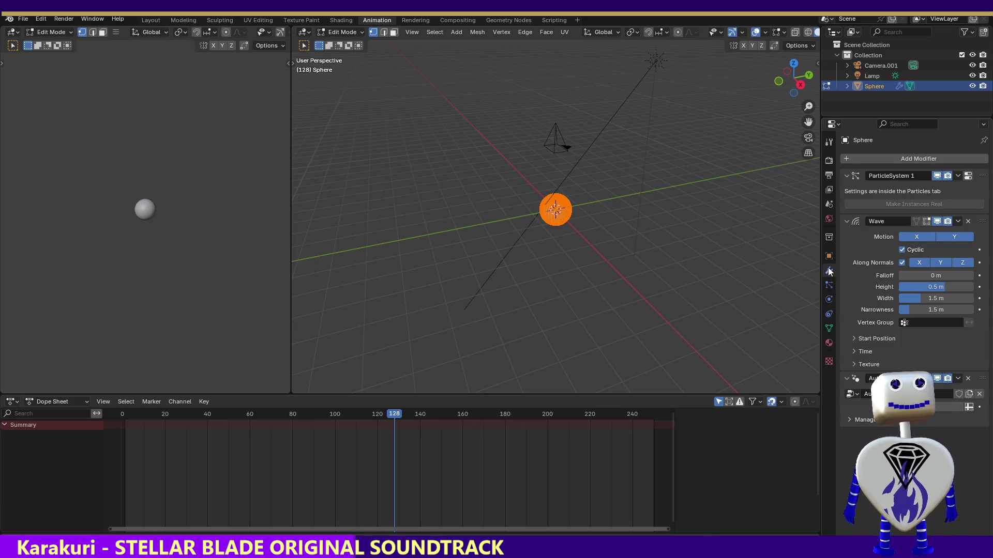
click(829, 257)
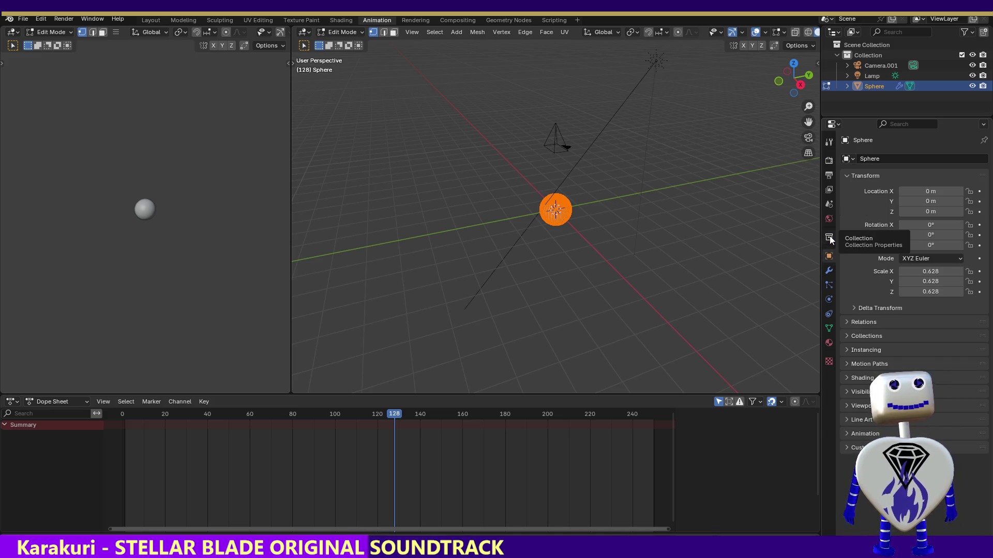
click(829, 238)
click(828, 220)
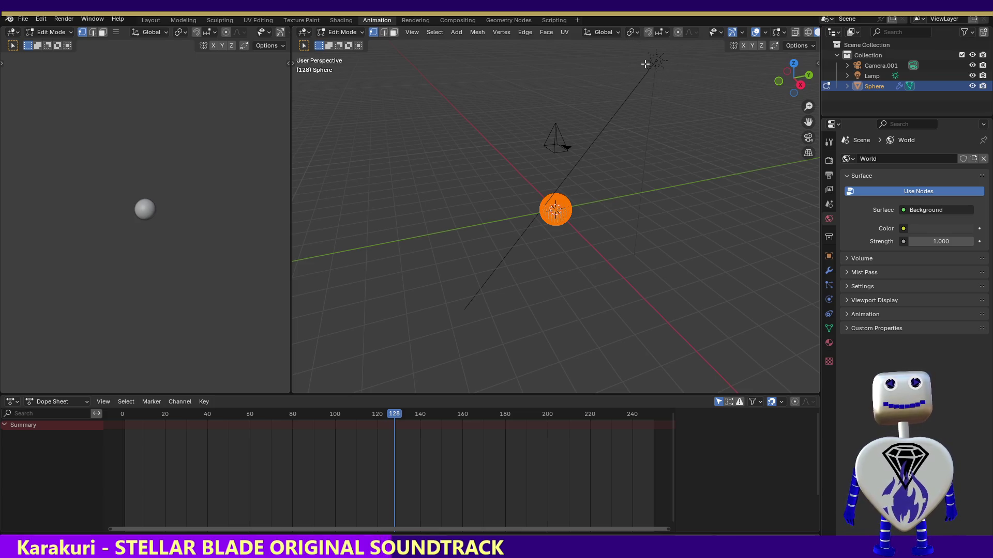
key(alt+a)
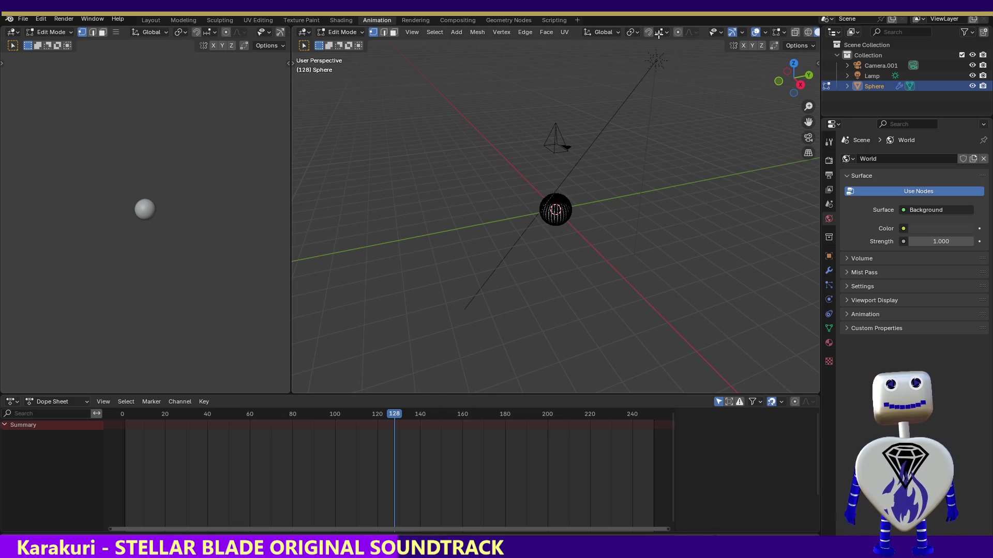
Step: Visit the UV Editing and Modeling workspaces and select the Lamp object in the Outliner
click(253, 19)
drag(649, 87, 763, 188)
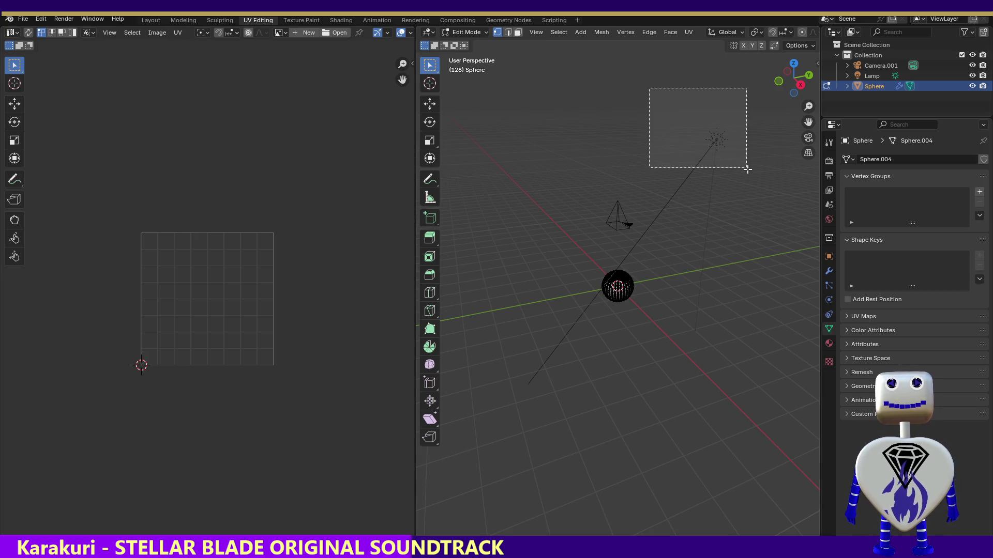
click(185, 21)
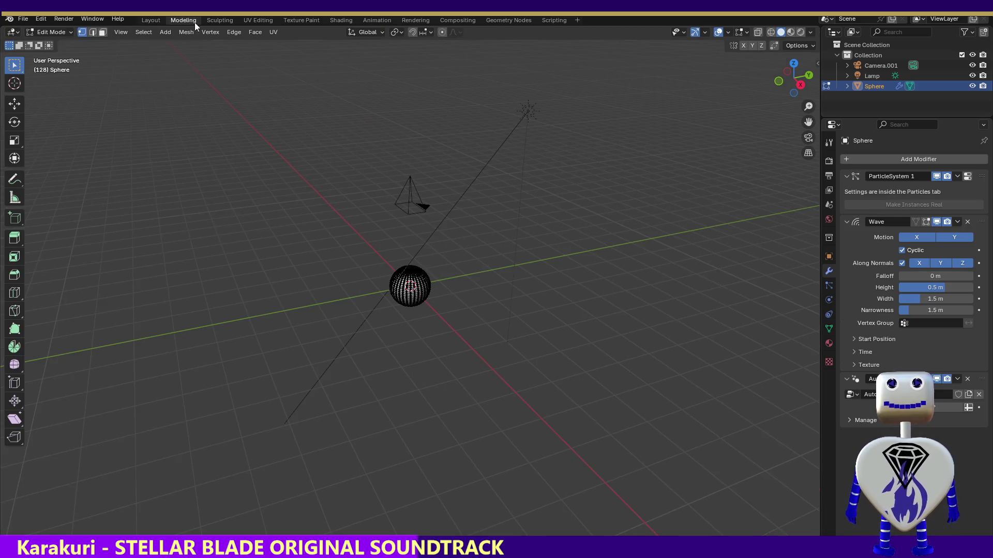
drag(520, 81, 566, 132)
click(872, 77)
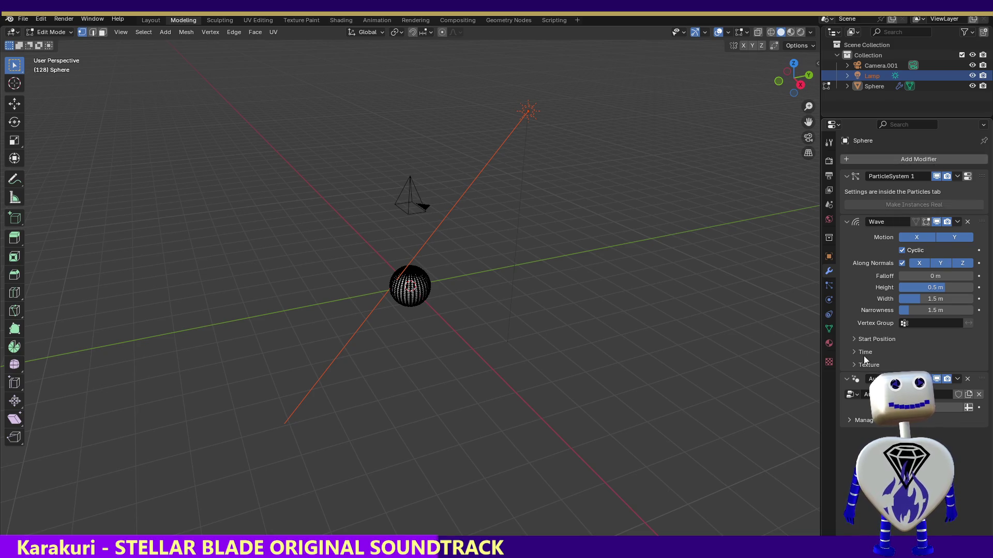
Step: Check the material, texture, modifier, world and active tool property tabs
click(830, 344)
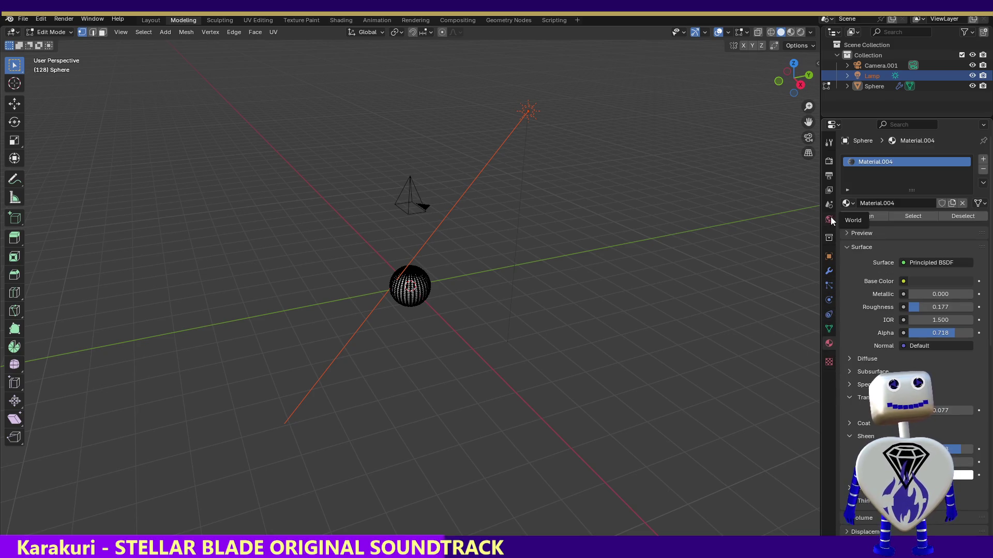
click(828, 363)
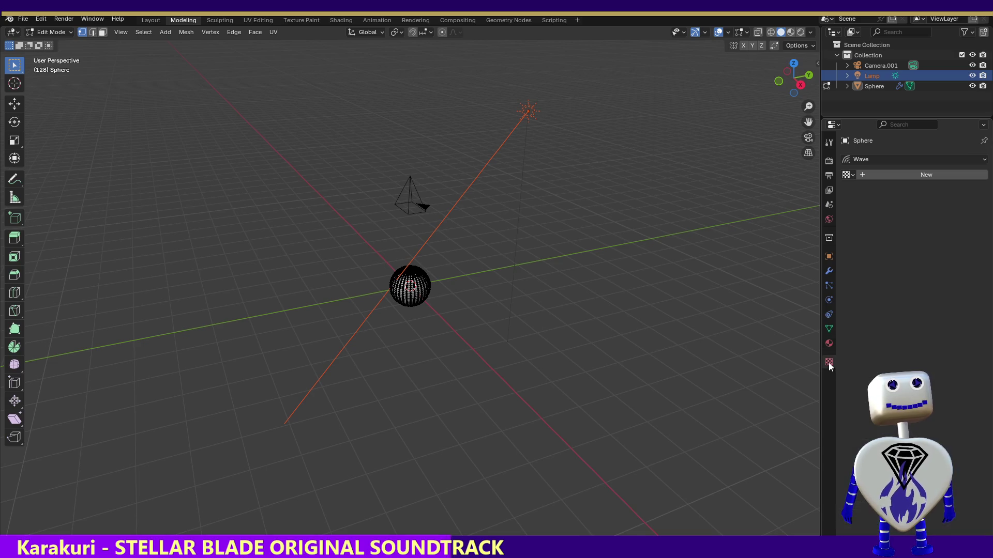
click(828, 274)
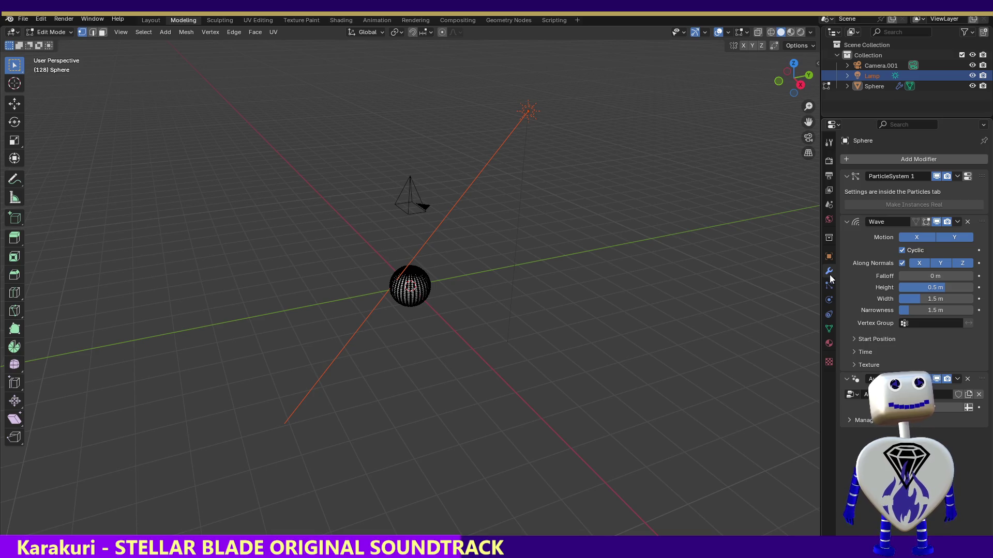
click(829, 221)
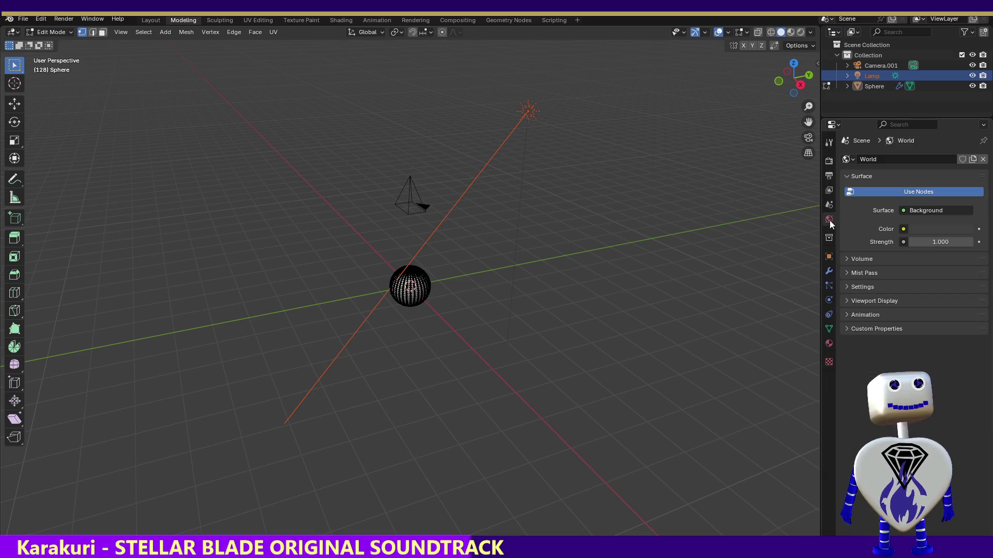
click(829, 144)
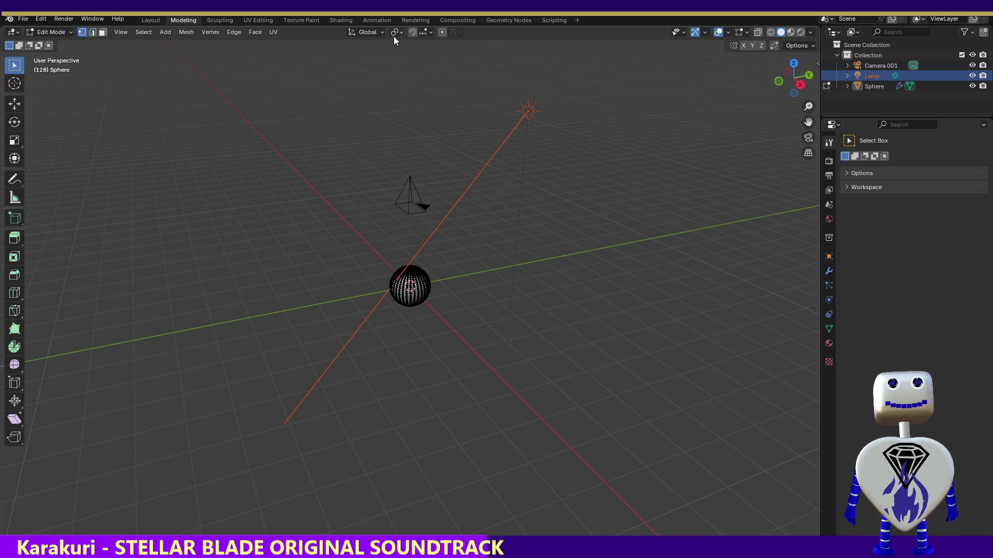
Step: In Animation, check the material and texture tabs with the Lamp selected, then return to Modeling
click(376, 20)
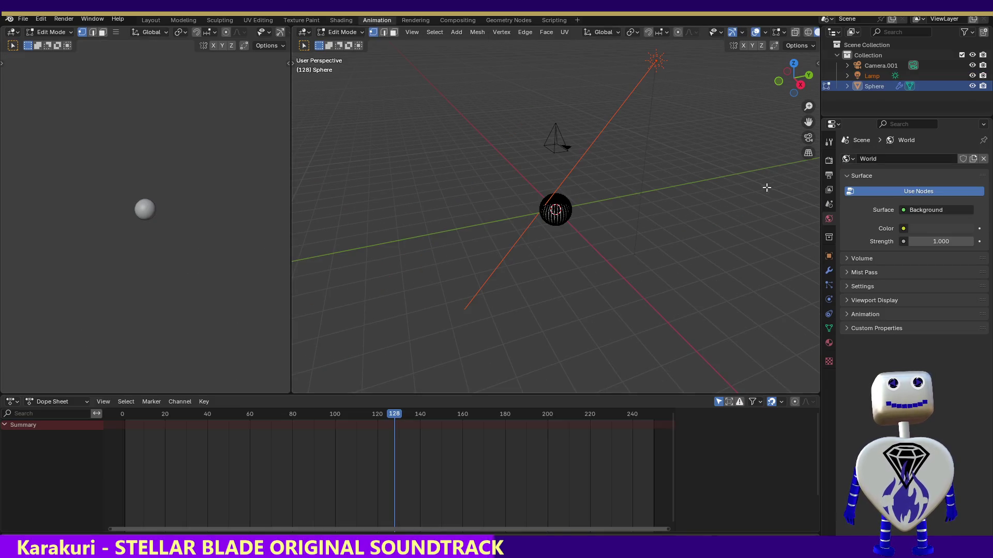
click(829, 343)
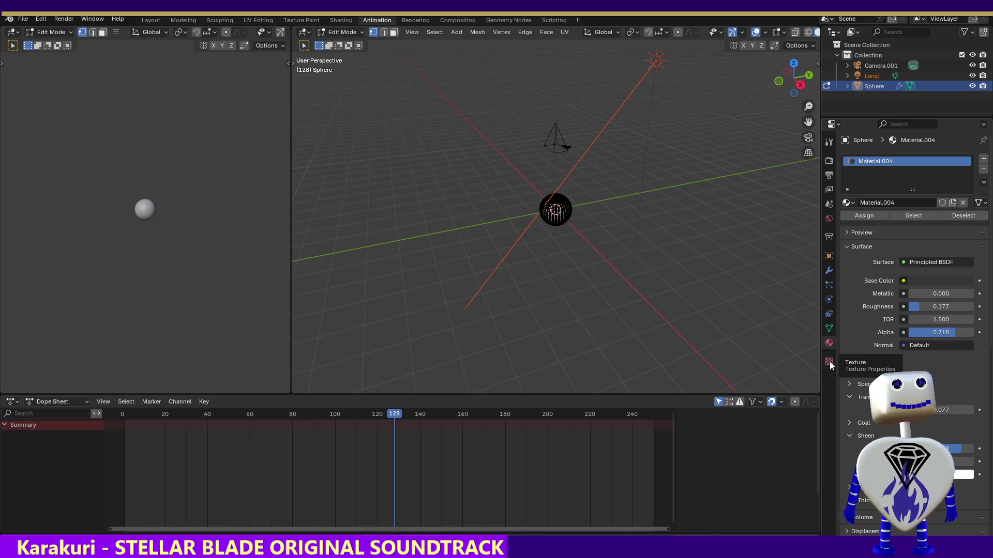
click(829, 362)
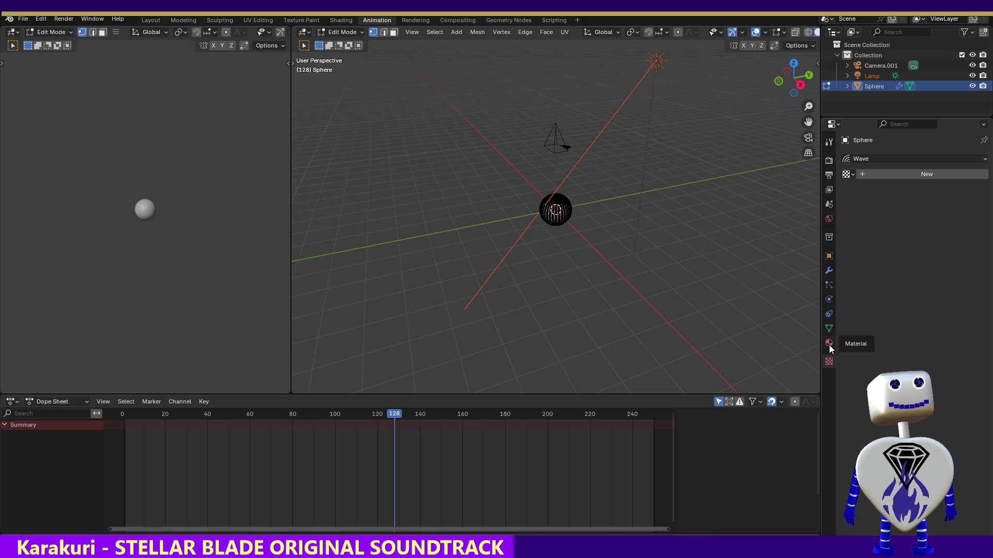
click(866, 76)
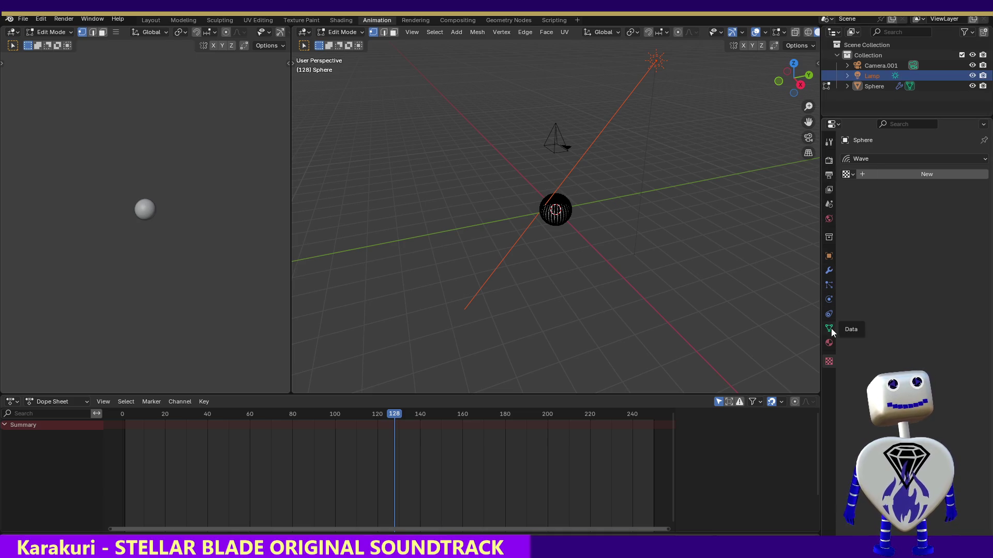
click(828, 343)
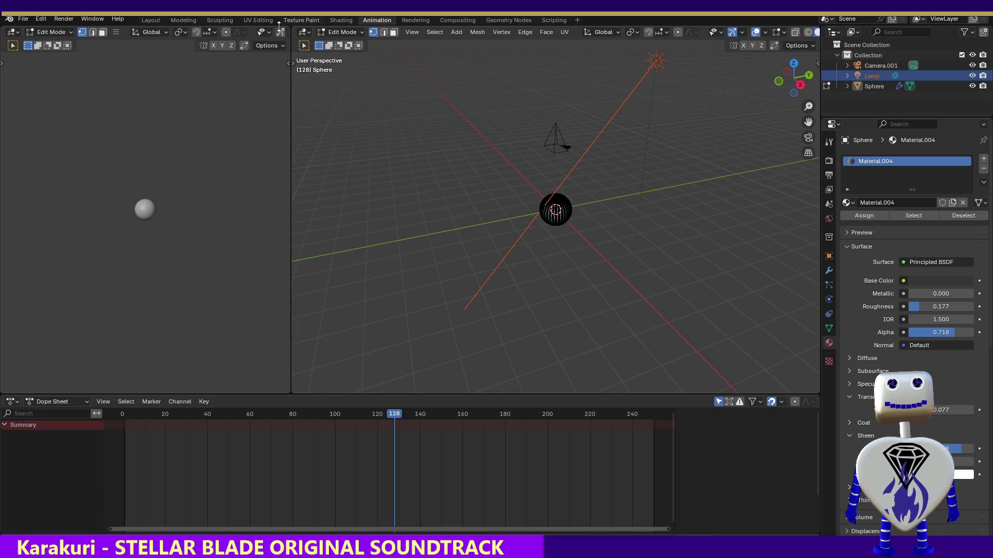
click(183, 21)
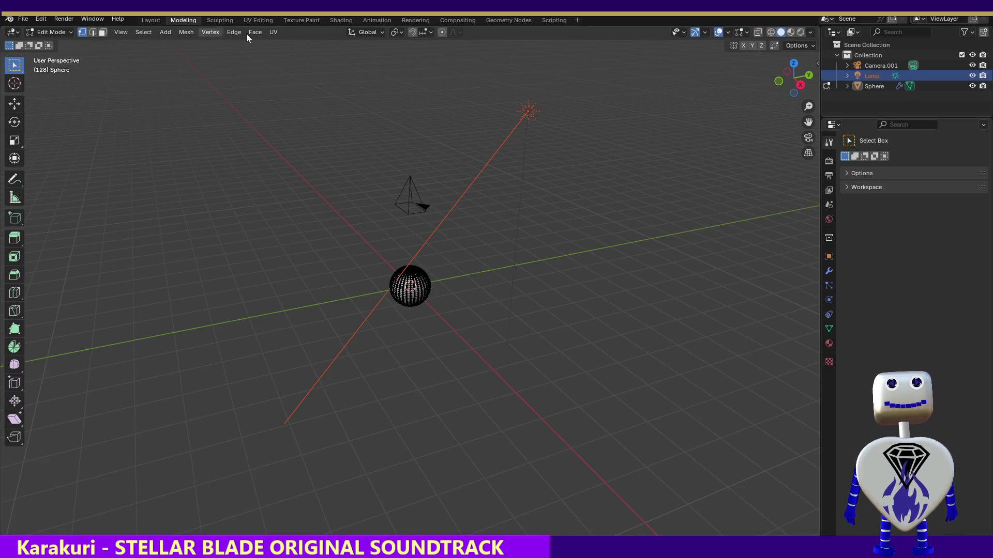
Step: Check the modifier and object tabs, box-select in the viewport and switch to the Layout workspace
click(829, 270)
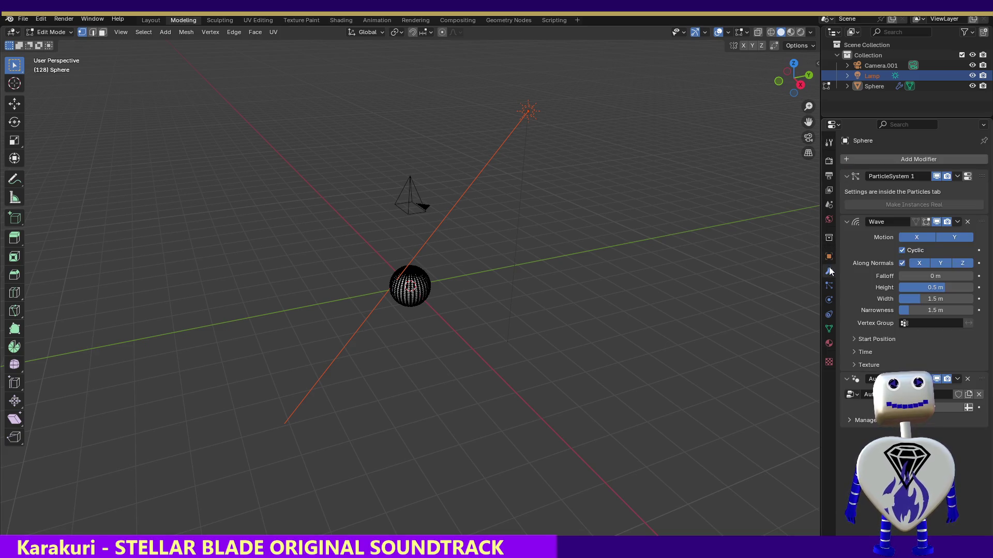
click(828, 256)
drag(483, 68, 580, 155)
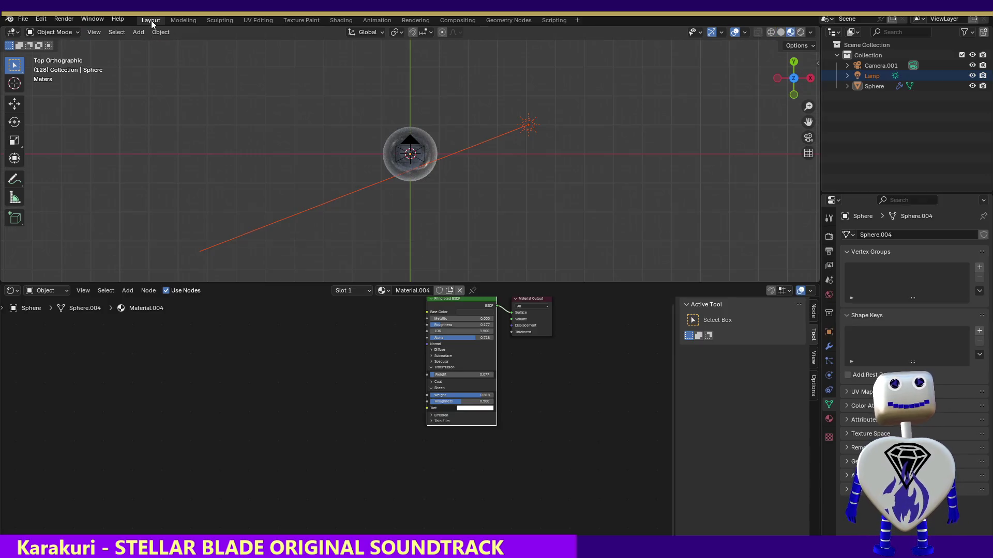
click(151, 20)
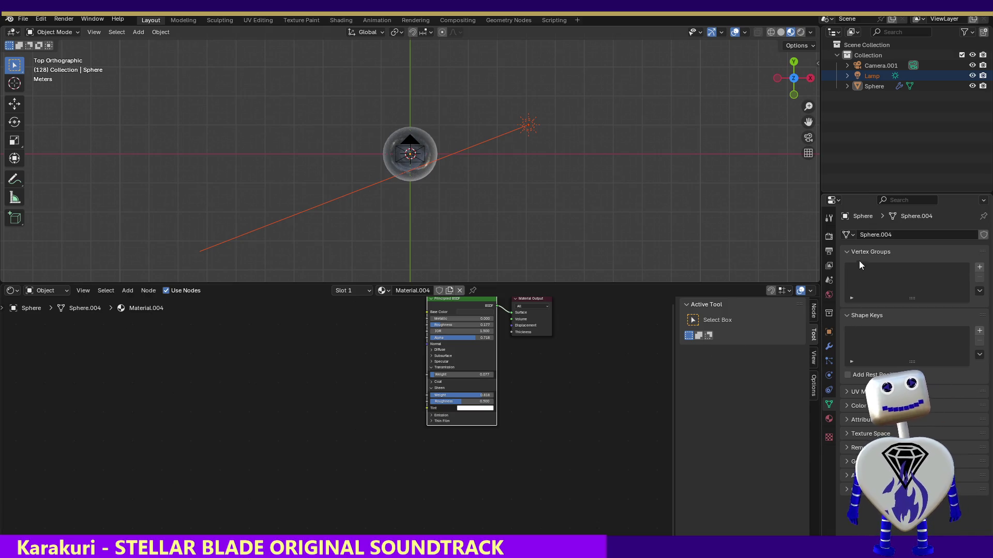
Step: Select the Lamp, change its light type from Sun to Point and render a test image
click(829, 333)
click(829, 236)
click(828, 219)
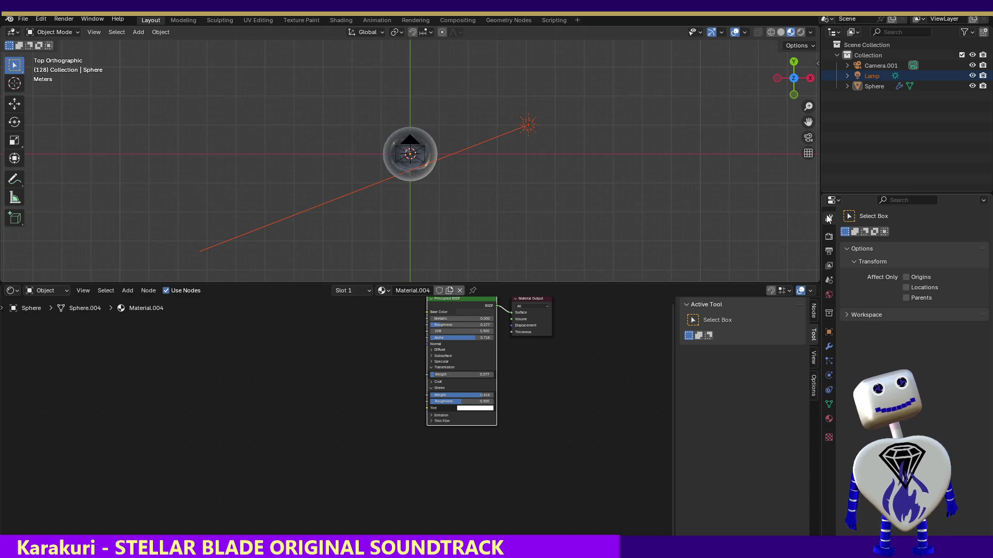
click(526, 127)
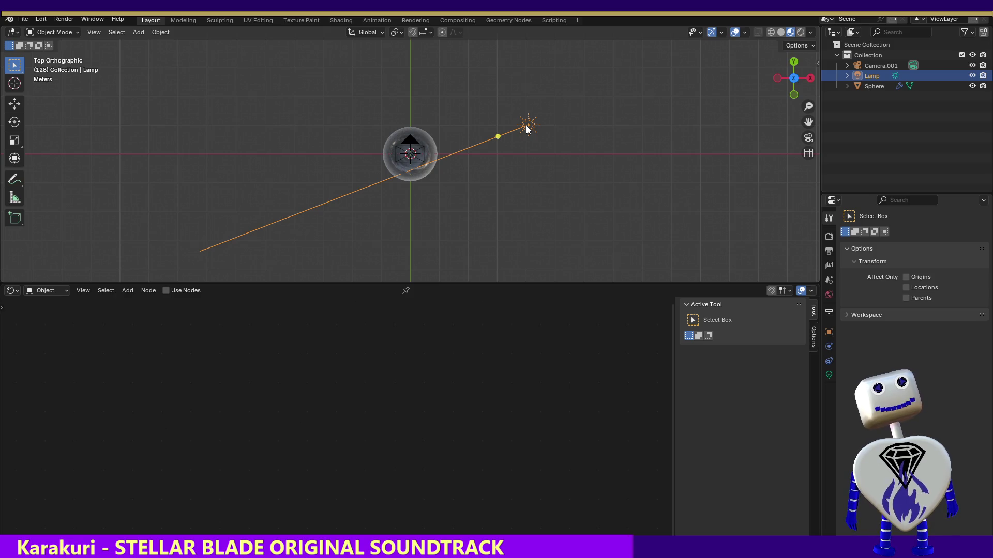
click(828, 376)
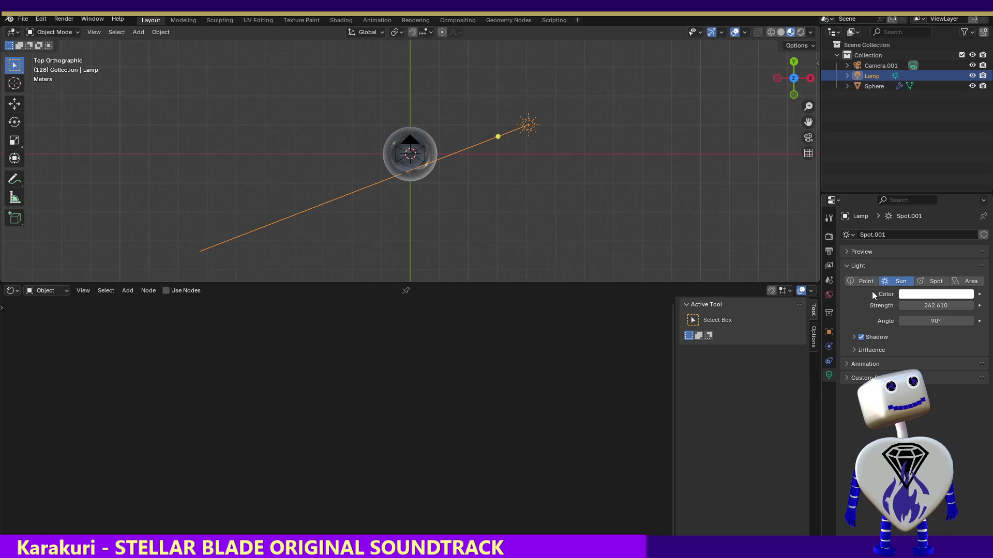
click(853, 281)
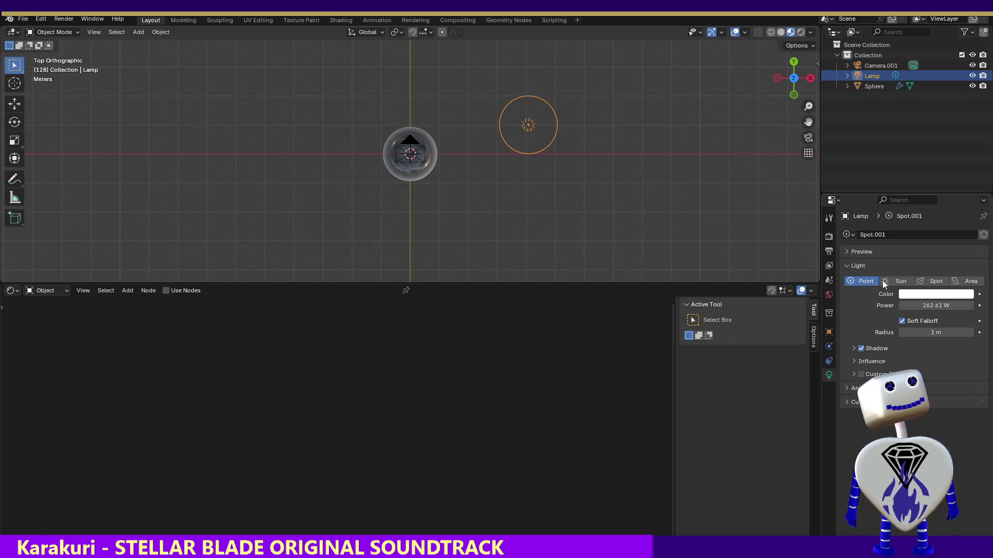
click(64, 19)
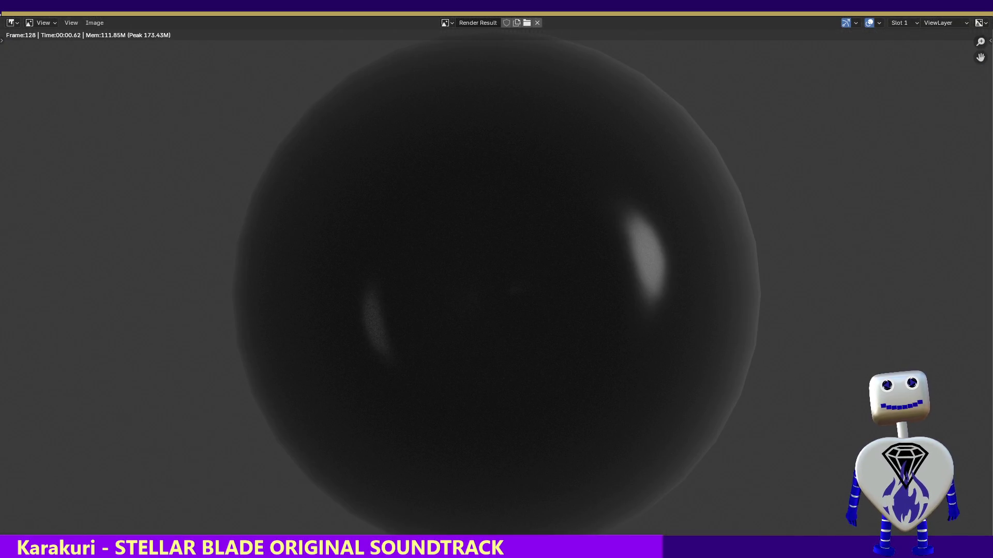
Step: Change the lamp into an Area light and test-render the sphere
key(Escape)
click(962, 283)
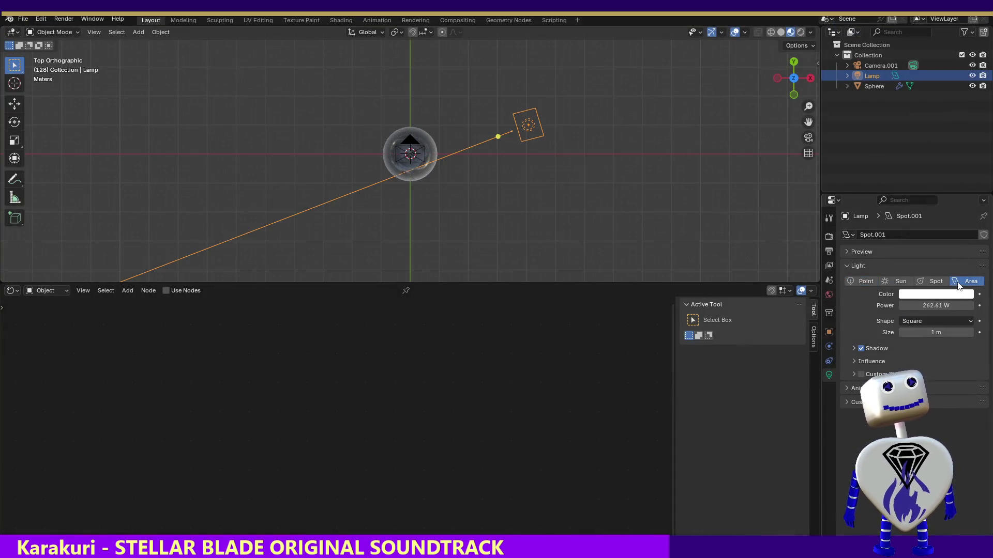
click(63, 20)
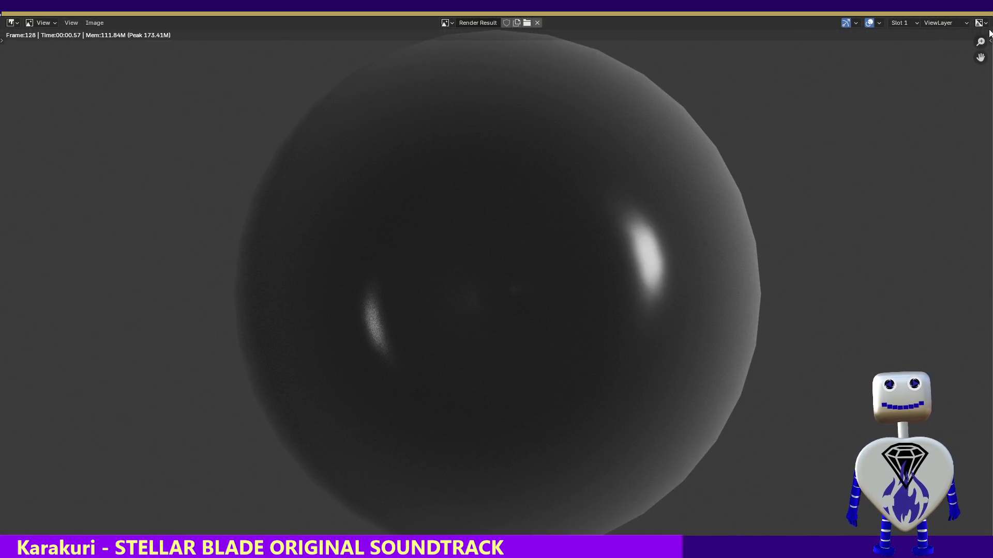
key(Escape)
Step: Raise the area light's Power to 1348.5 W, rendering the sphere between changes
drag(936, 306, 969, 305)
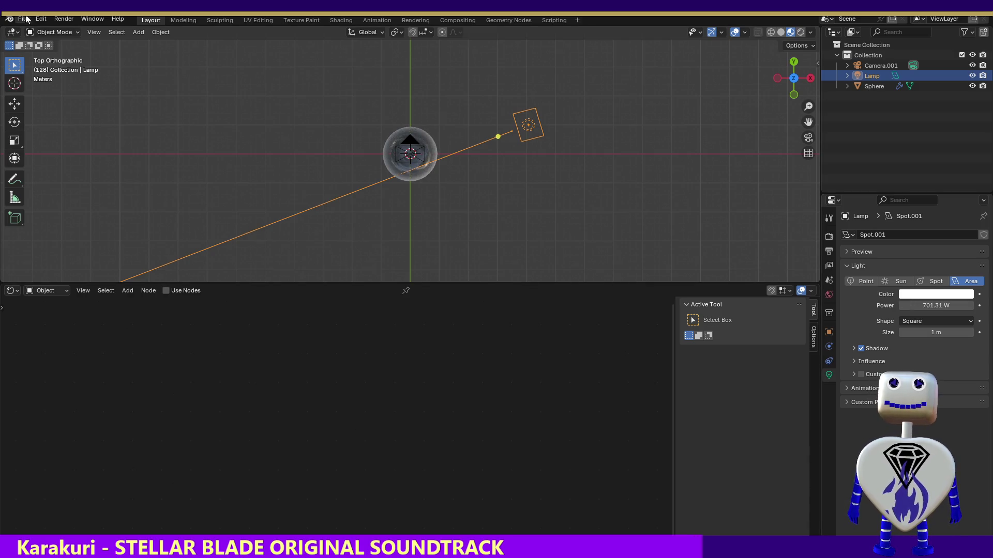
click(64, 18)
click(59, 30)
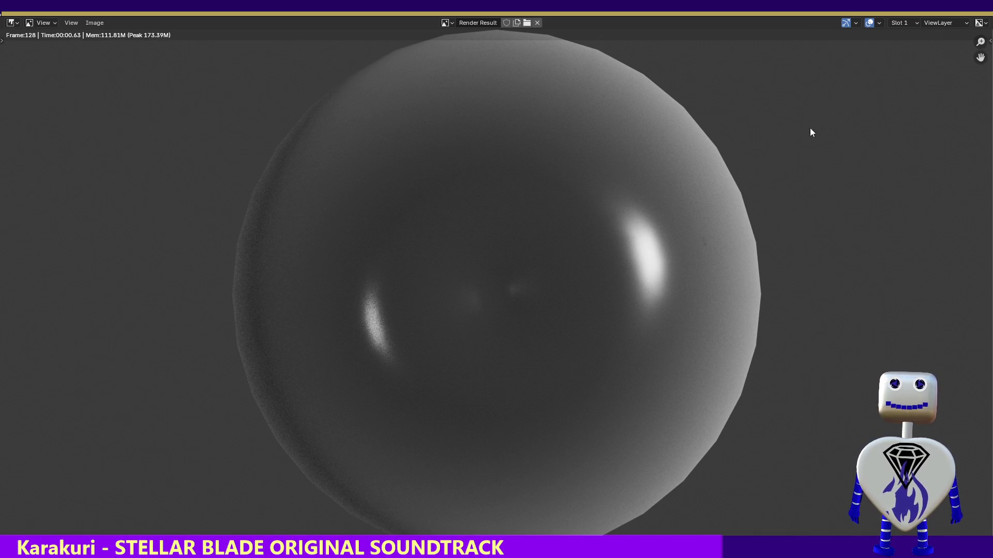
click(978, 19)
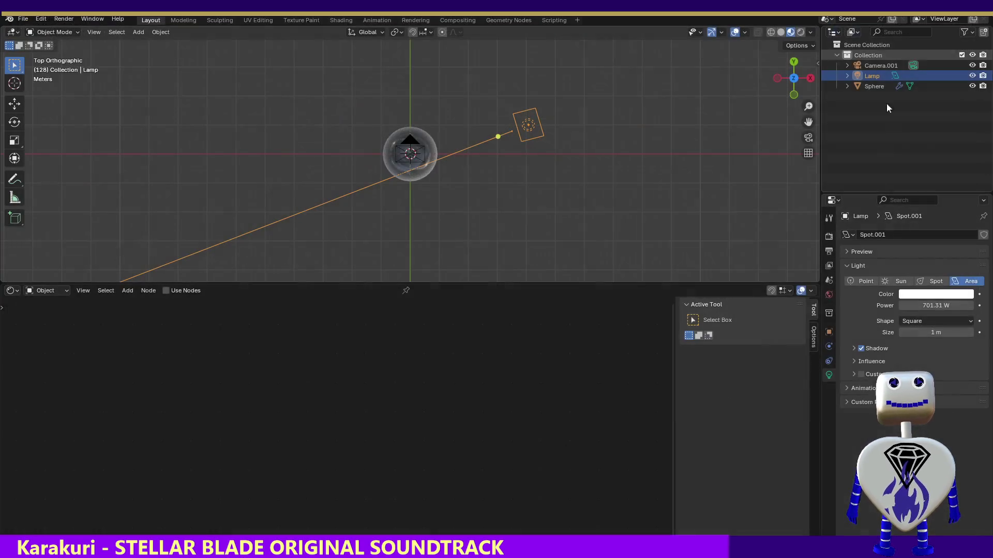
drag(935, 305, 434, 273)
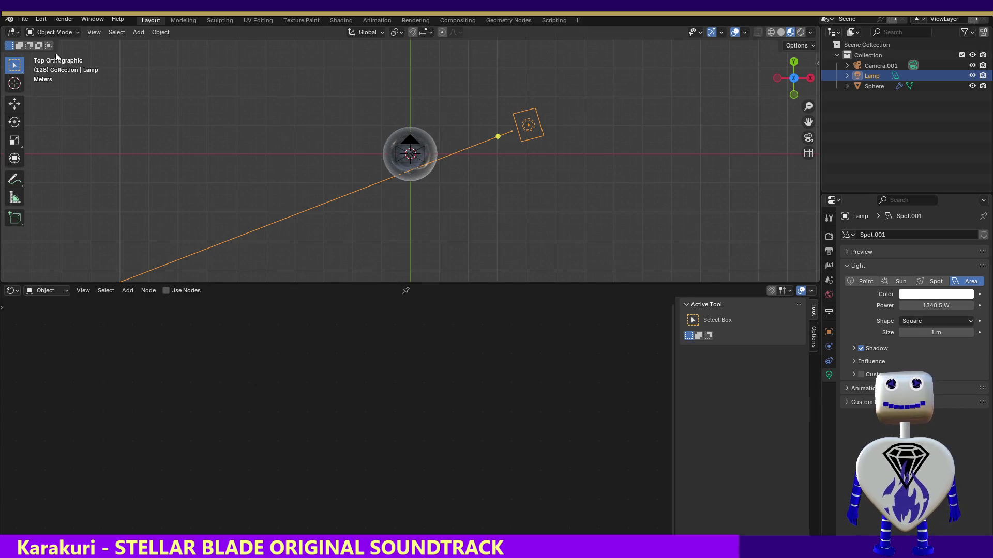
click(64, 19)
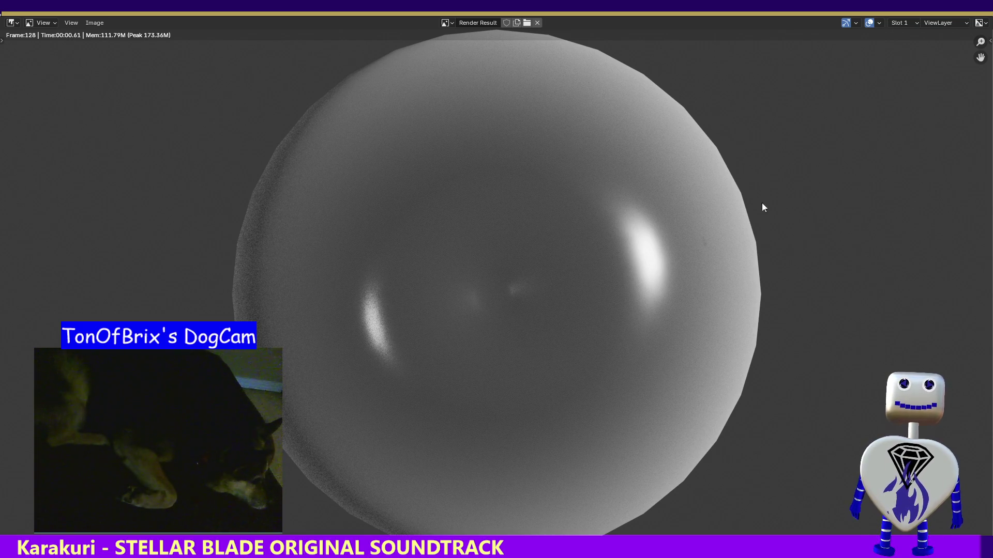
Step: Close the final test render of the grey sphere and return to the scene
key(Escape)
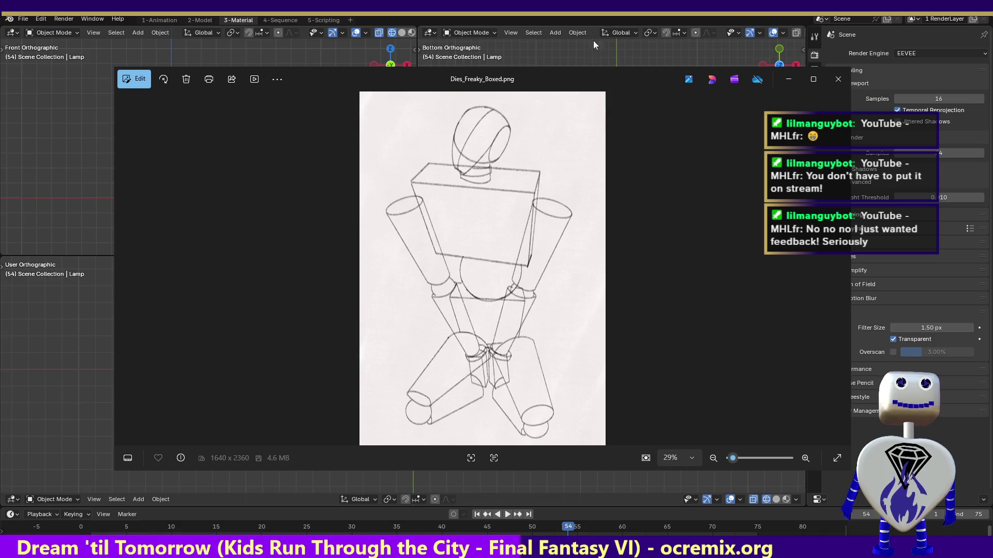
key(alt+F4)
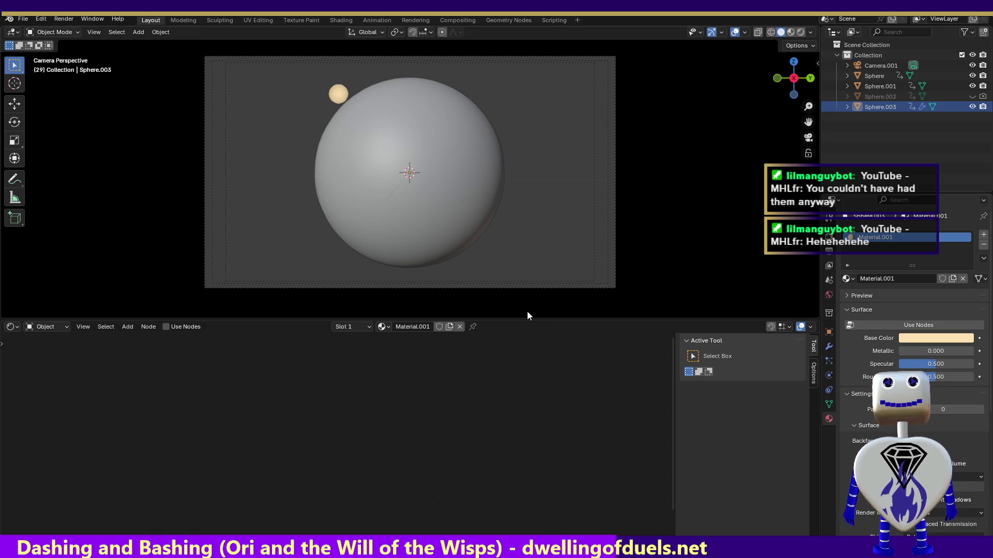
click(364, 170)
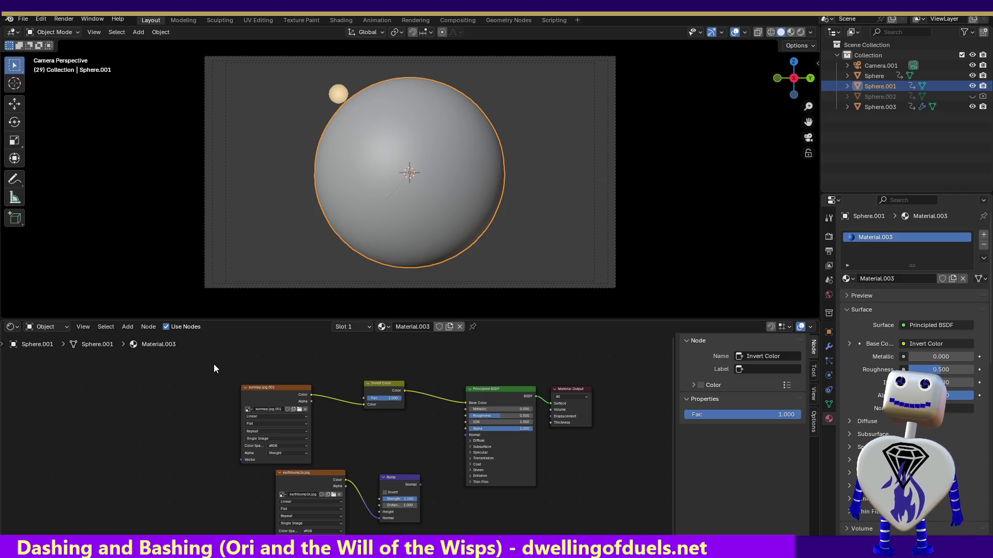
Step: Delete the sun Image Texture and Invert Color nodes from Material.003, leaving base colour white
drag(213, 364, 427, 467)
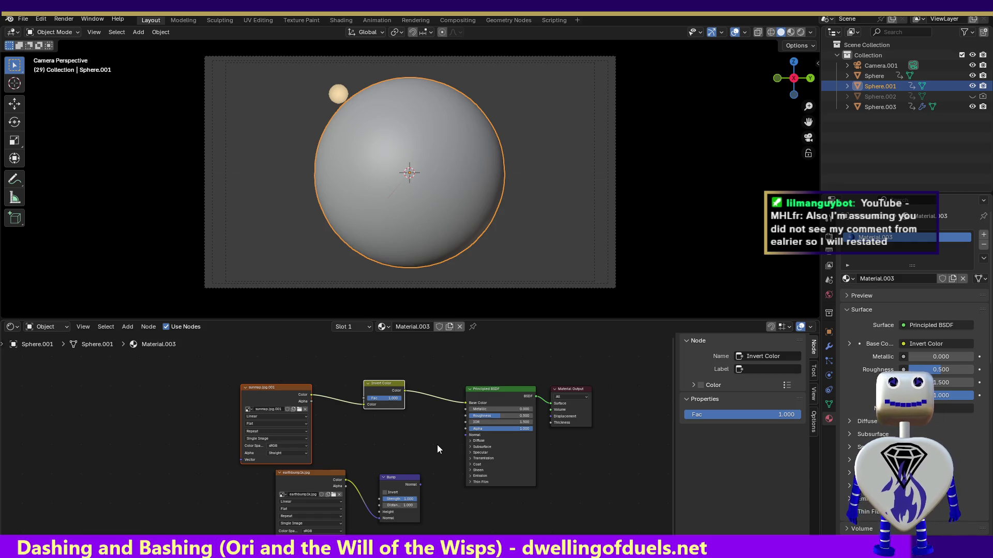
key(Delete)
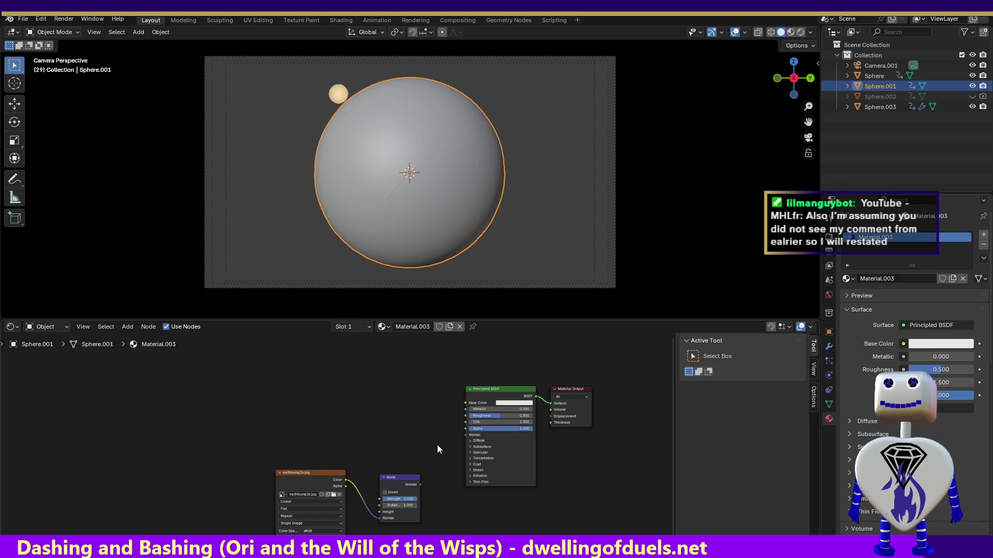
Step: Remove the remaining Image Texture and Bump nodes and set Roughness to 0.05
drag(220, 427, 435, 537)
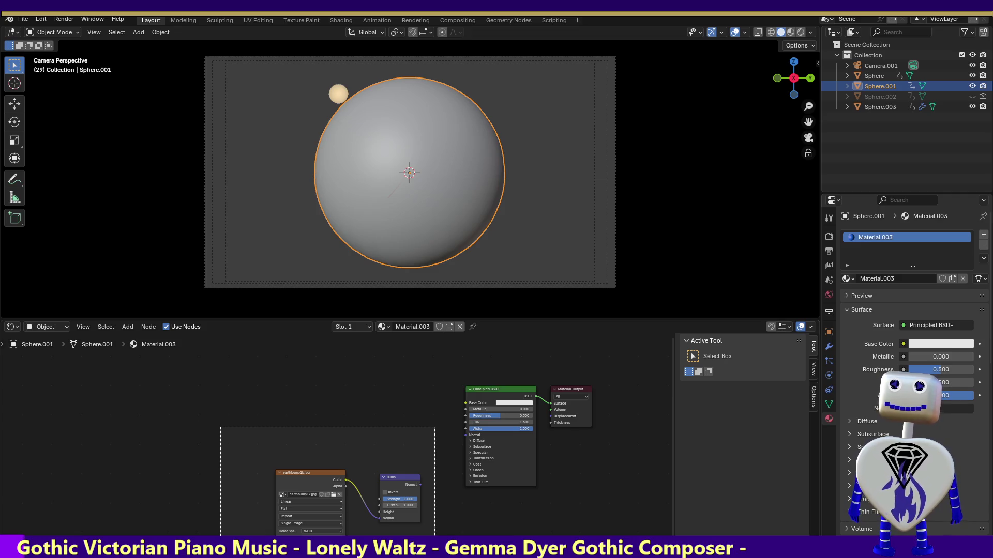
drag(220, 426, 434, 535)
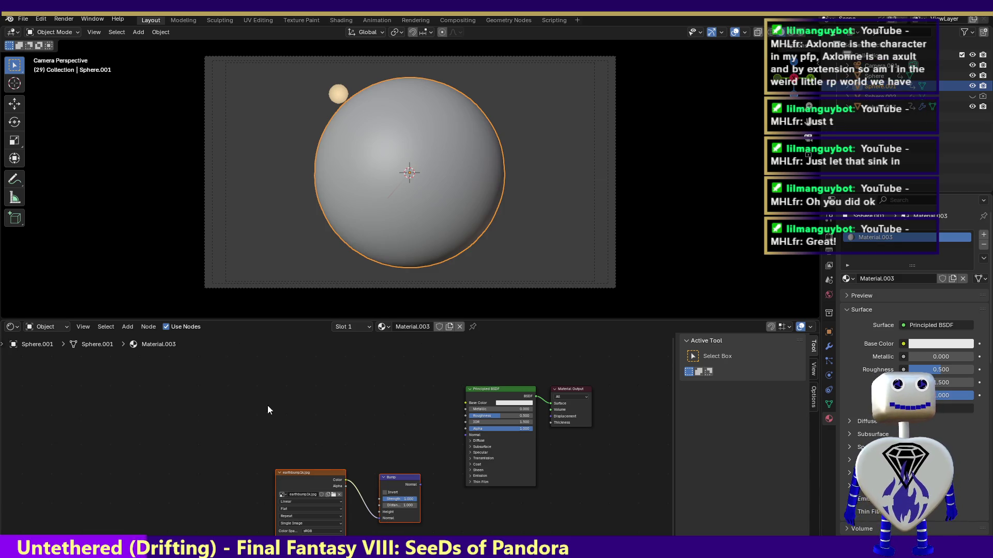
drag(254, 432, 444, 535)
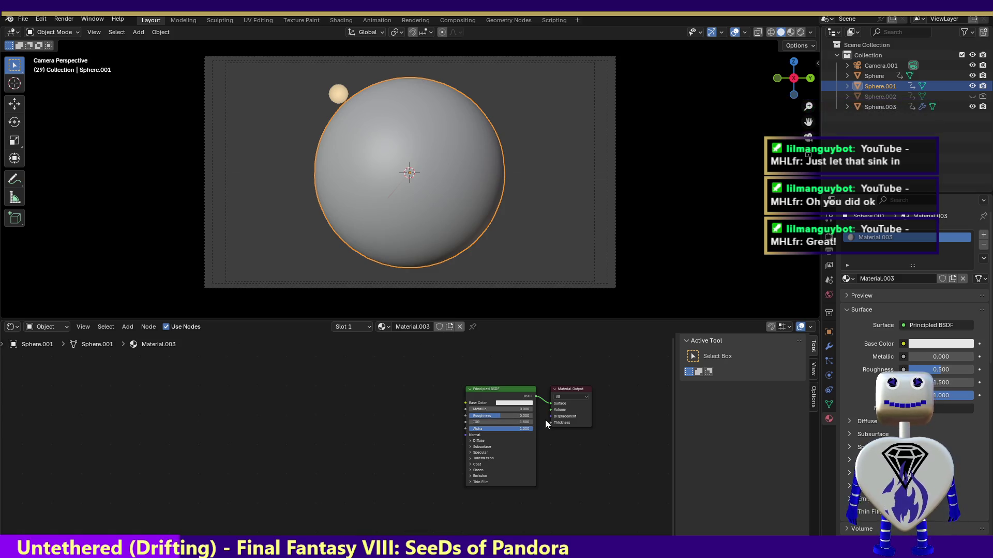
click(484, 417)
text(0.05)
key(Return)
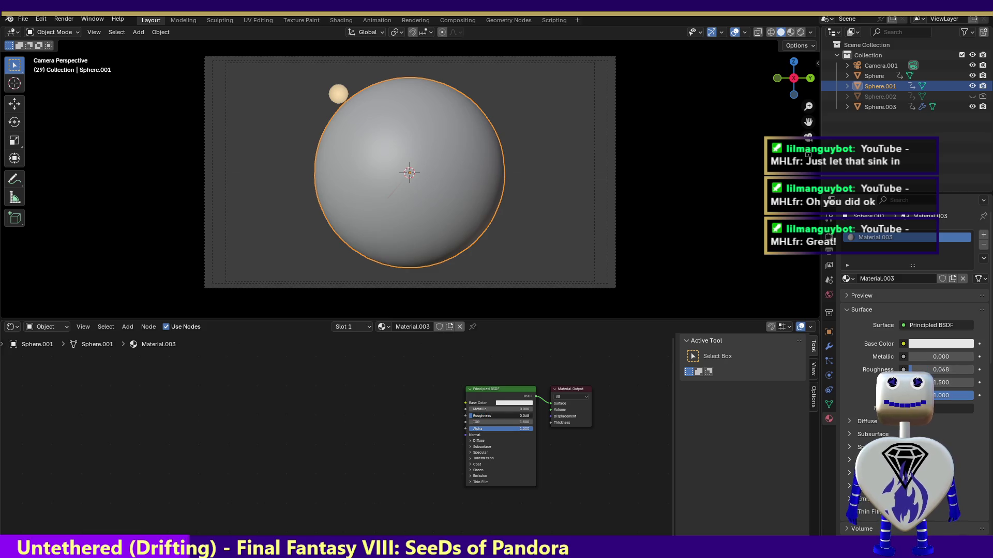
Step: Darken the Principled BSDF Base Color to black and expand its Transmission settings
click(507, 404)
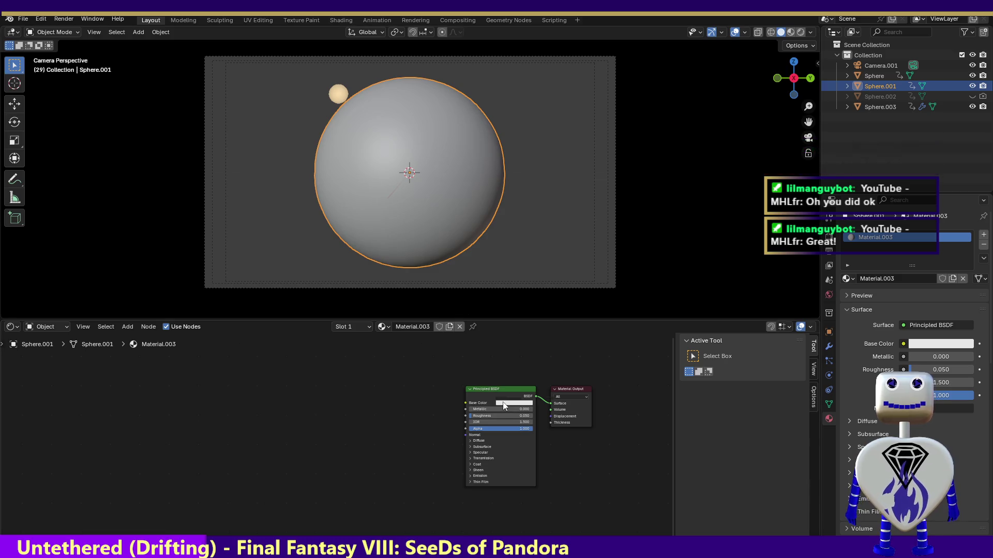
click(511, 403)
drag(549, 311, 549, 352)
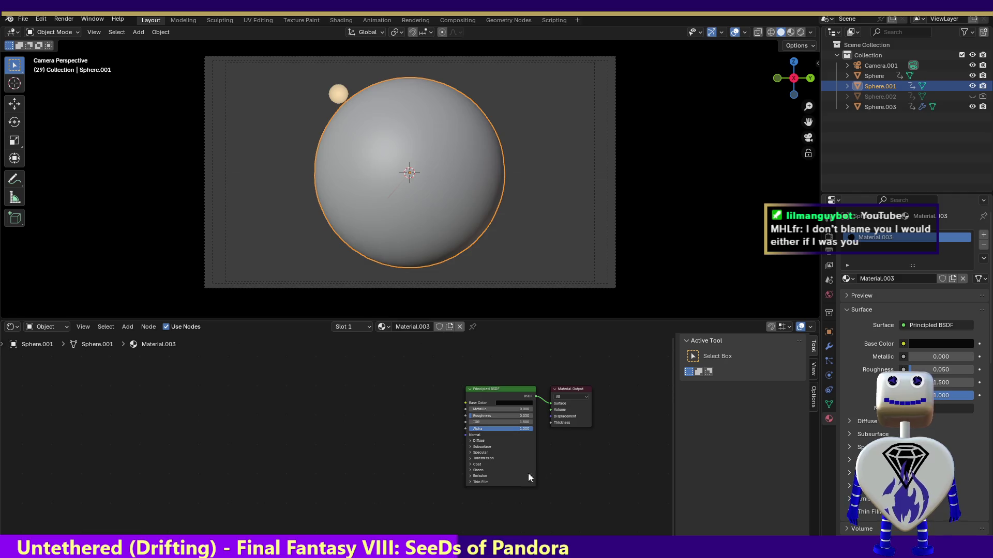
click(471, 458)
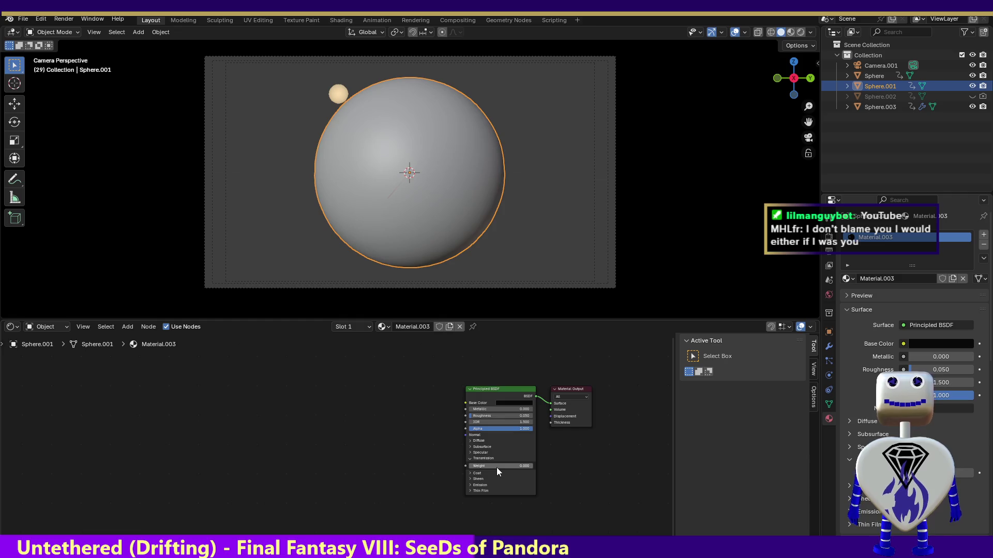
Step: Set the Principled BSDF Emission Color to yellow
click(469, 484)
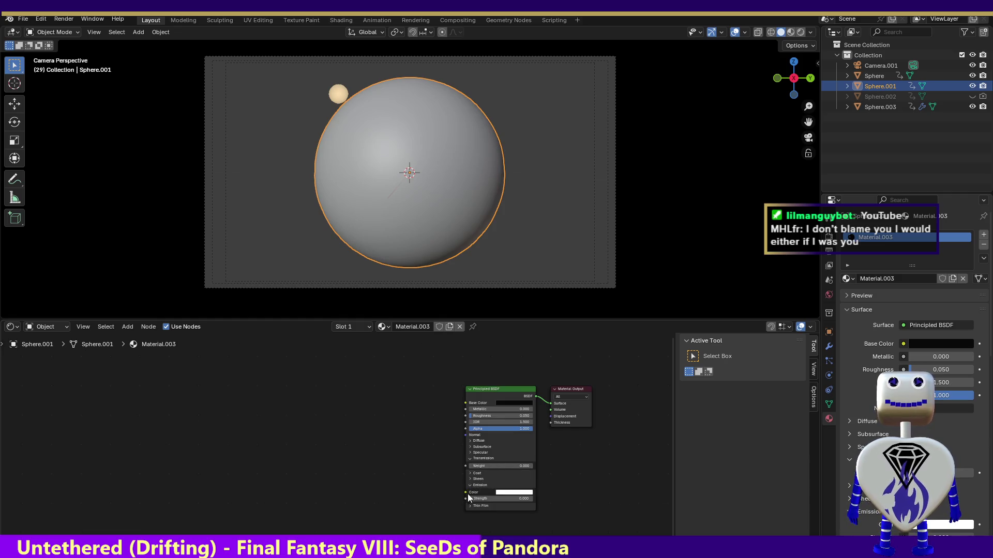
click(507, 493)
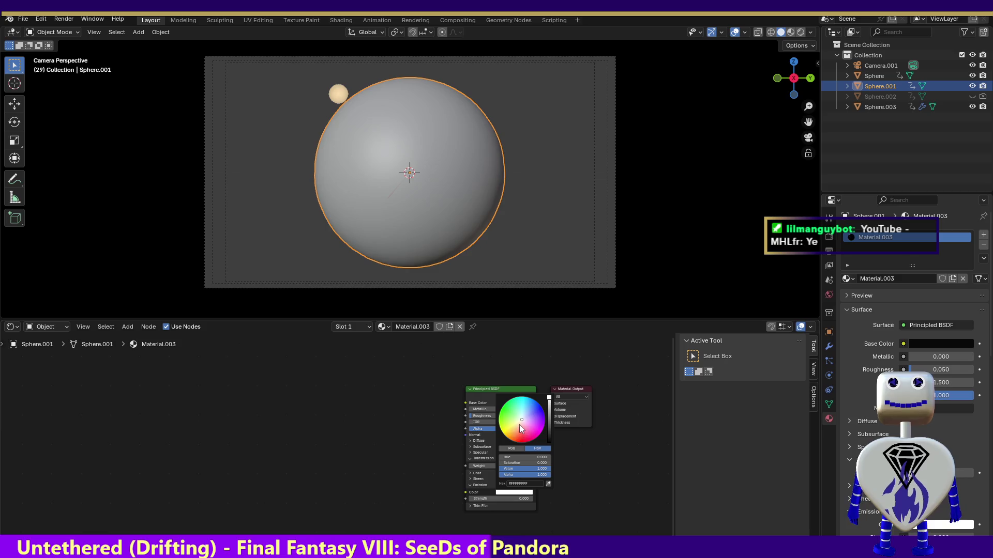
drag(519, 425, 505, 425)
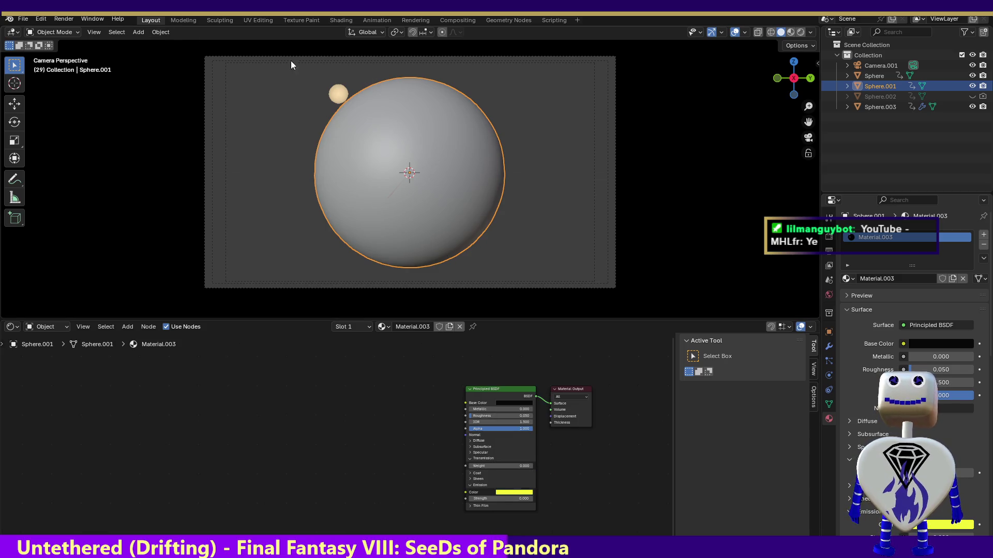
Step: Test-render the black sphere, close the result and dismiss the Render menu
click(65, 19)
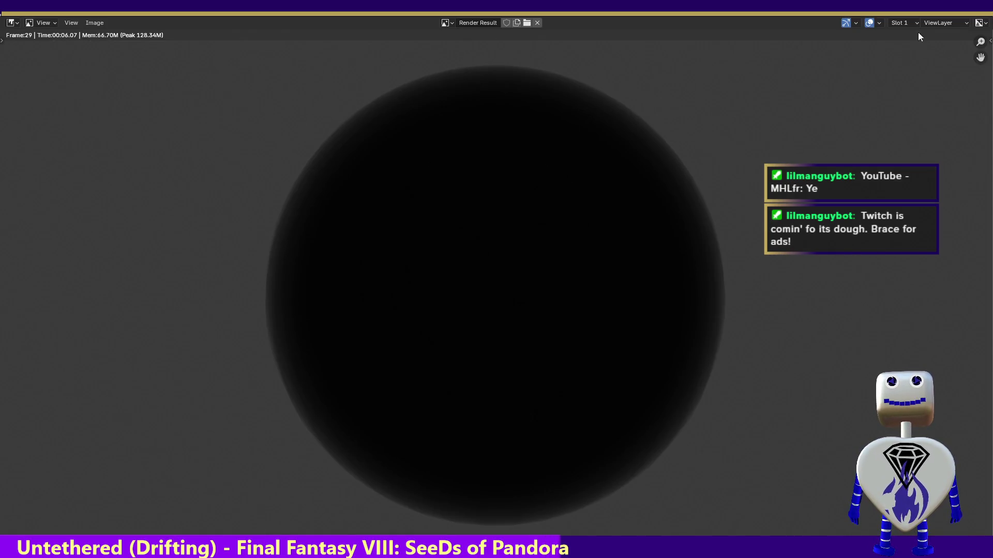
key(Escape)
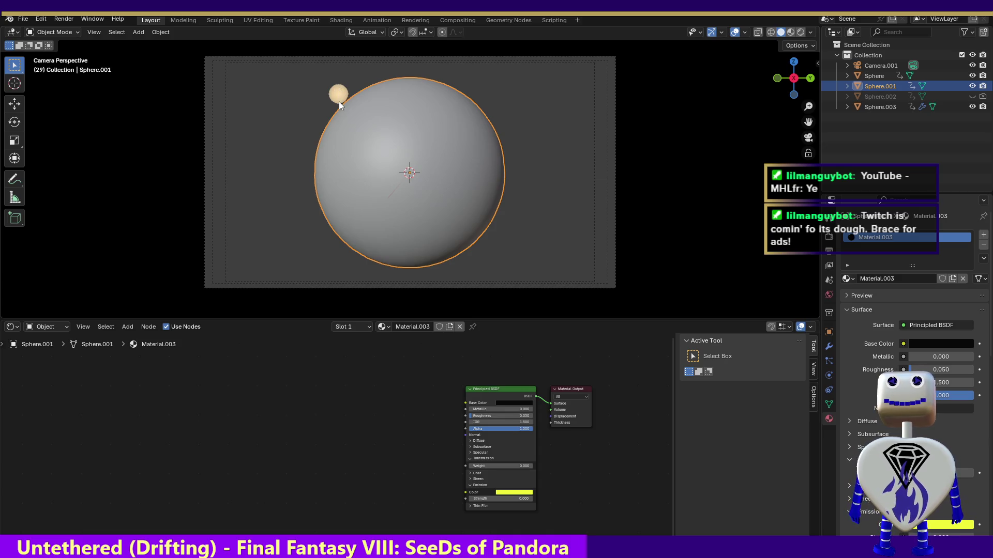
click(64, 19)
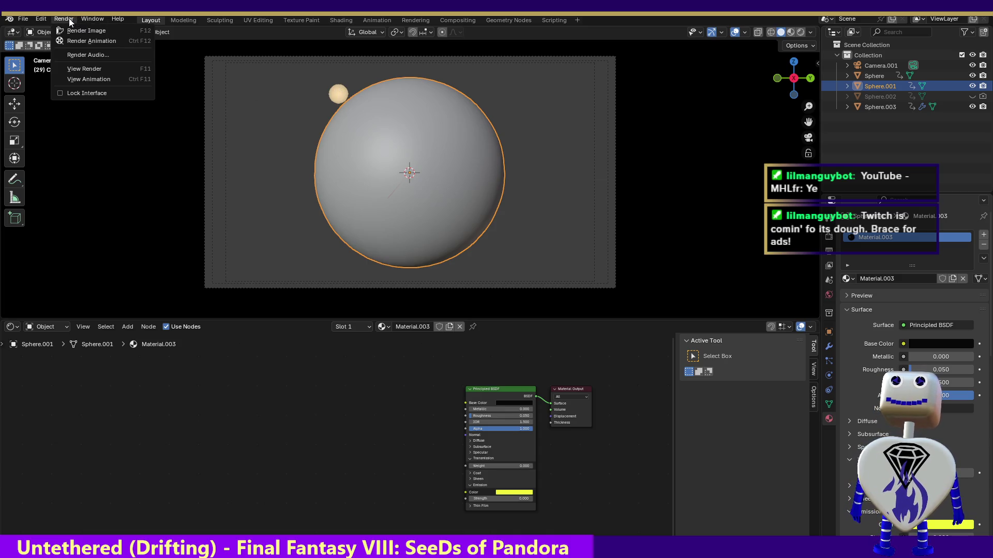
key(Escape)
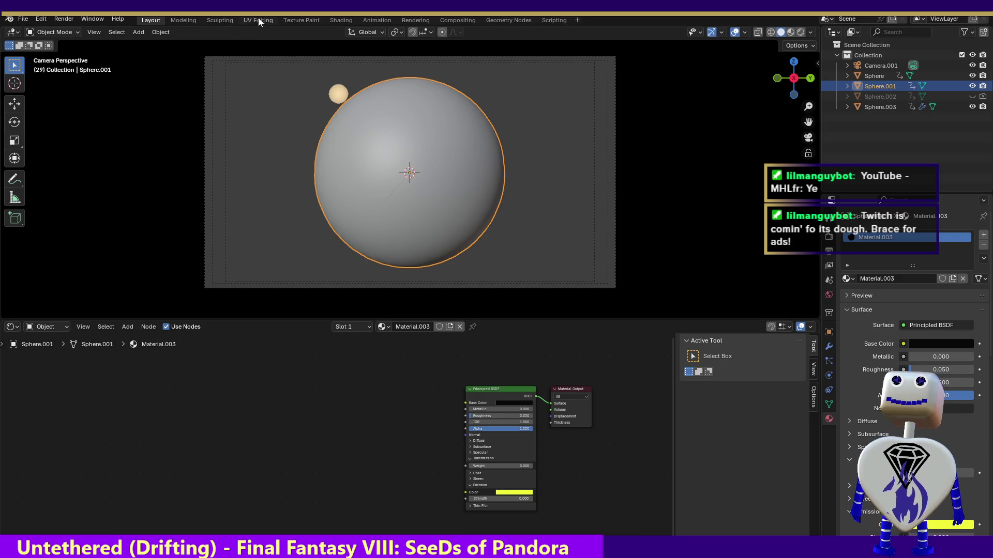
Step: Scrub the Dope Sheet playhead around frames 12–20 over Sphere.001's Z-rotation keyframes and play the animation
click(371, 19)
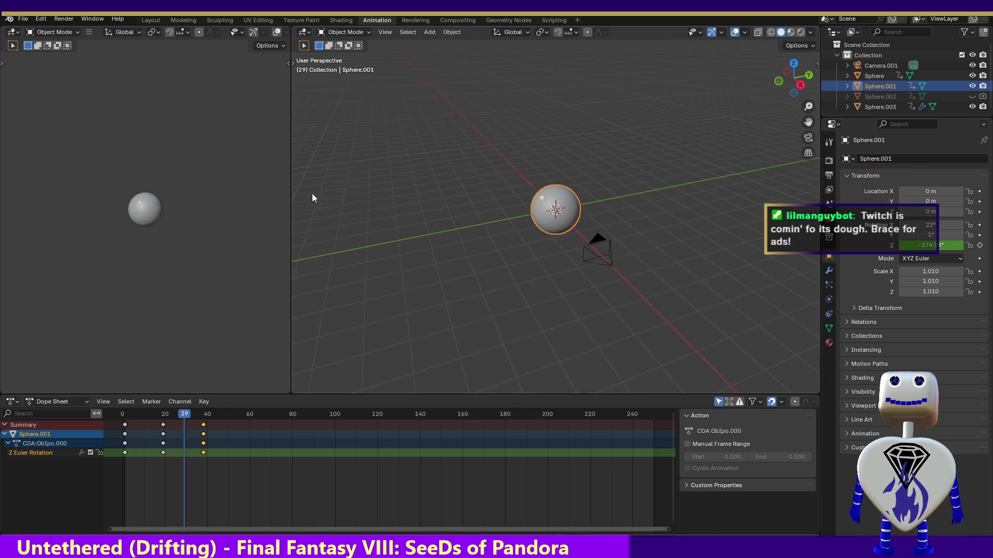
mouse_move(195, 417)
mouse_down()
mouse_move(150, 418)
mouse_move(165, 419)
mouse_up()
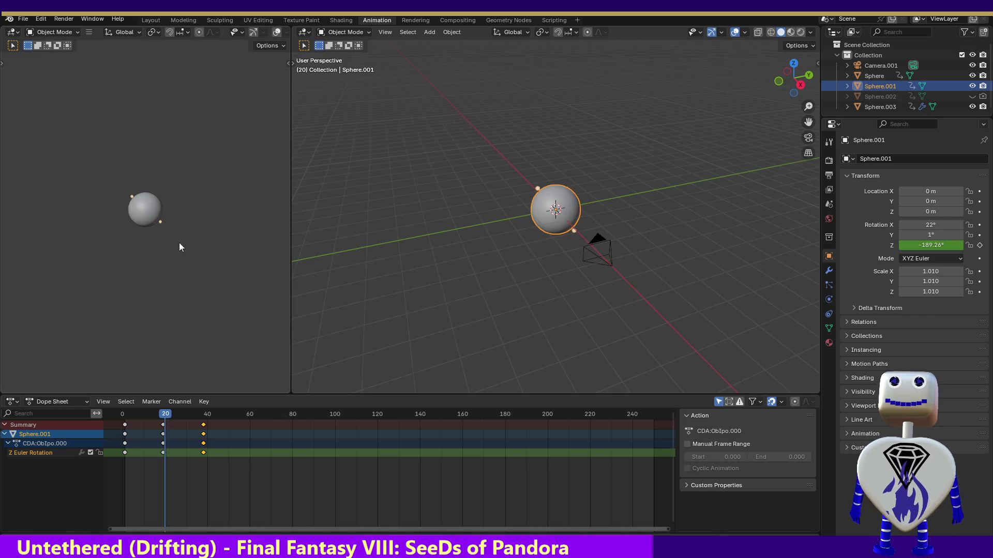
click(58, 31)
click(67, 32)
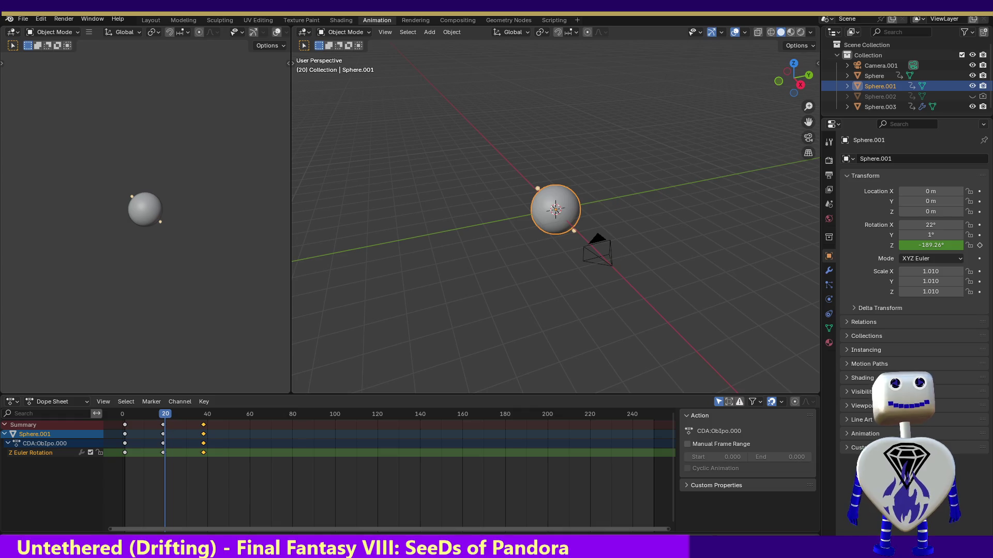
mouse_move(166, 419)
mouse_down()
mouse_move(205, 423)
mouse_move(116, 416)
mouse_move(237, 429)
mouse_move(137, 429)
mouse_move(203, 440)
mouse_up()
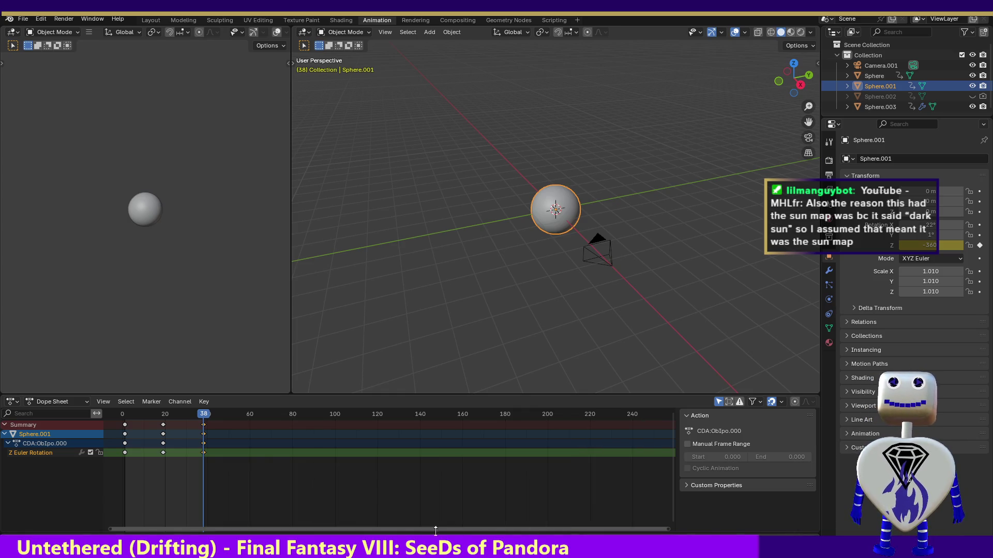
key(space)
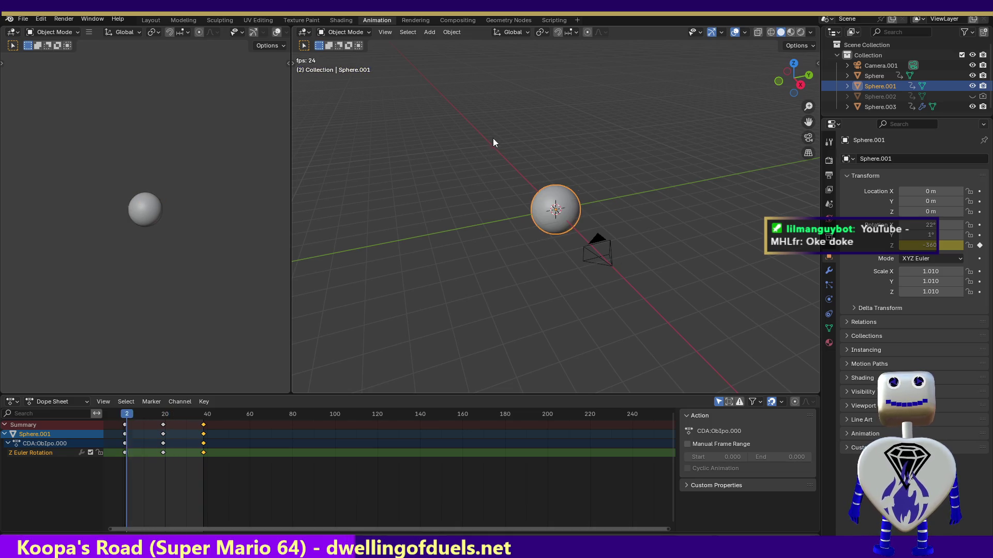
Step: Box-select the spheres, visit Sculpting, then land in Shading on Sphere.001's Material.003 nodes
drag(471, 143, 593, 249)
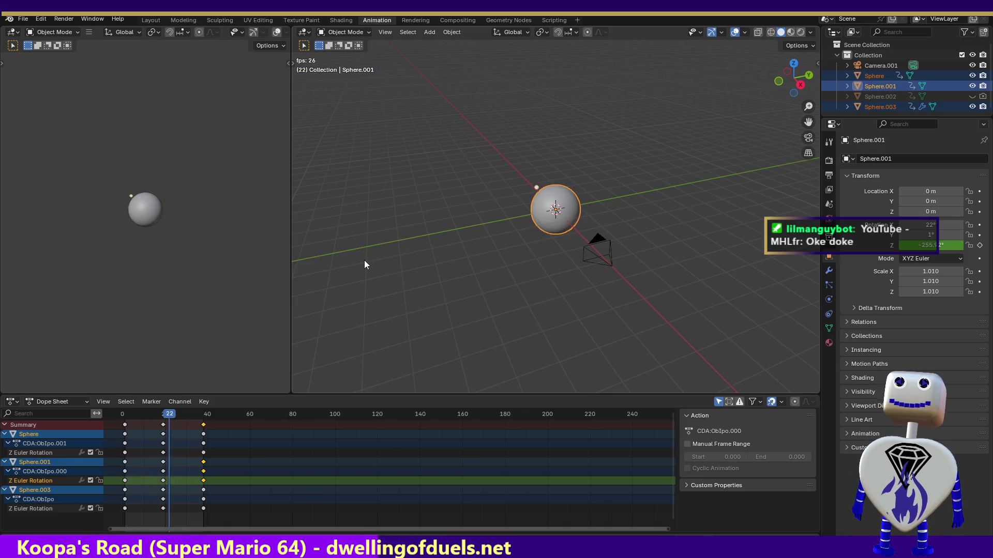
click(233, 19)
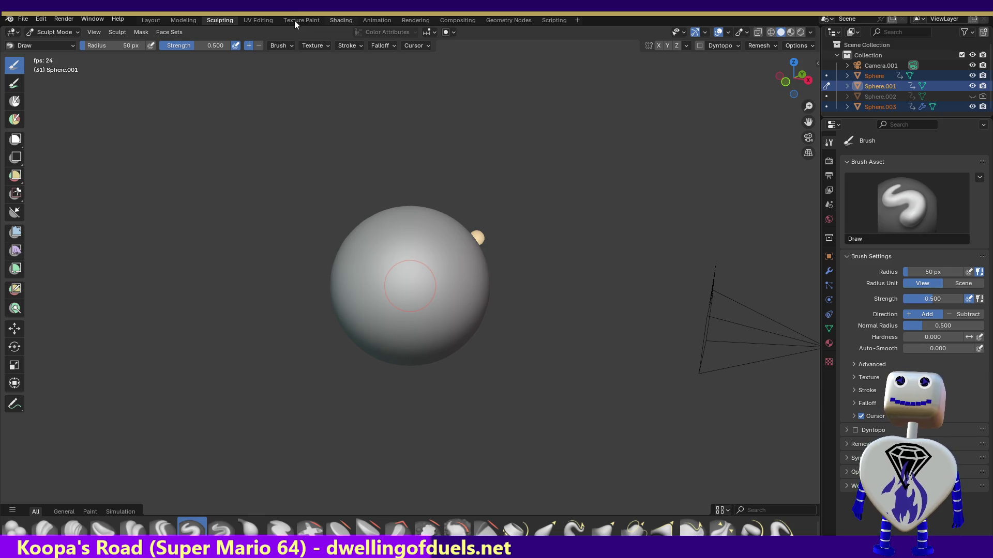
key(ctrl+Page_Down)
key(ctrl+Page_Down)
key(ctrl+Page_Down)
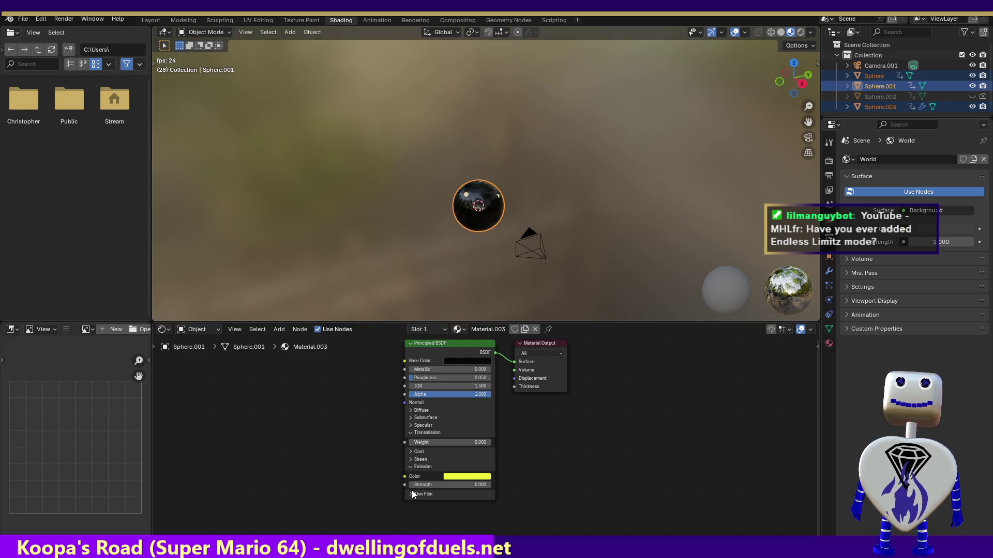
Step: Raise Emission Strength to about 16.3, test-render the glowing sphere, then drag the strength back down
drag(450, 485, 497, 485)
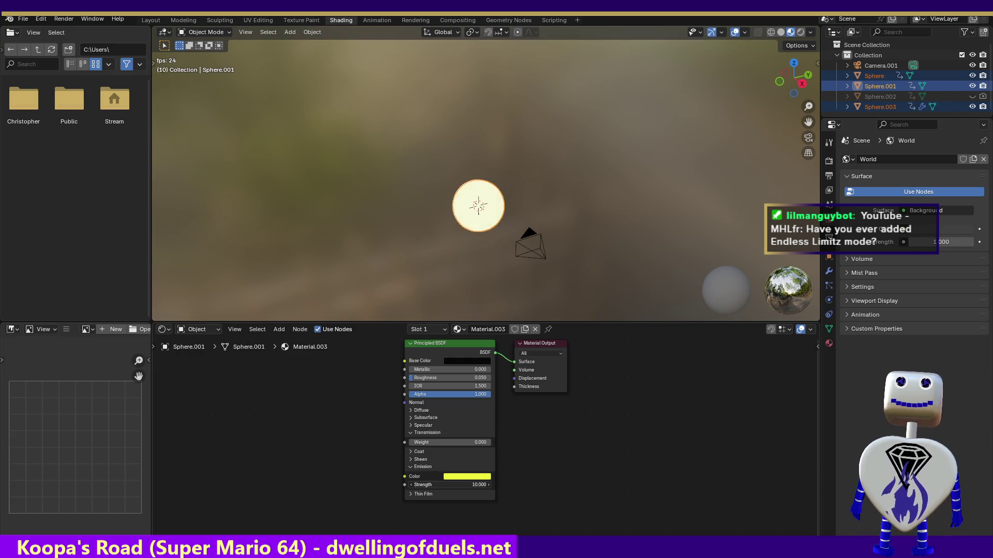
drag(481, 484, 466, 484)
click(67, 17)
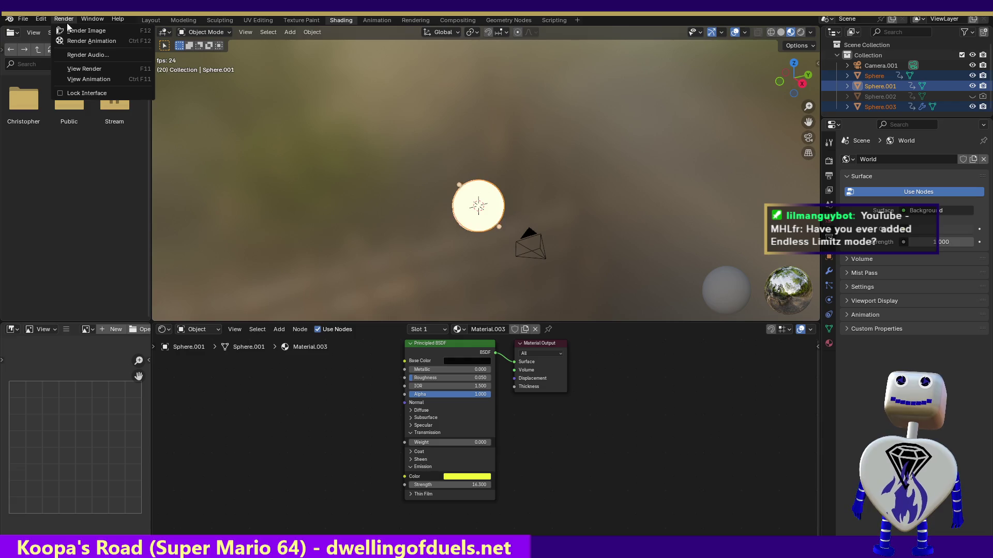
click(67, 26)
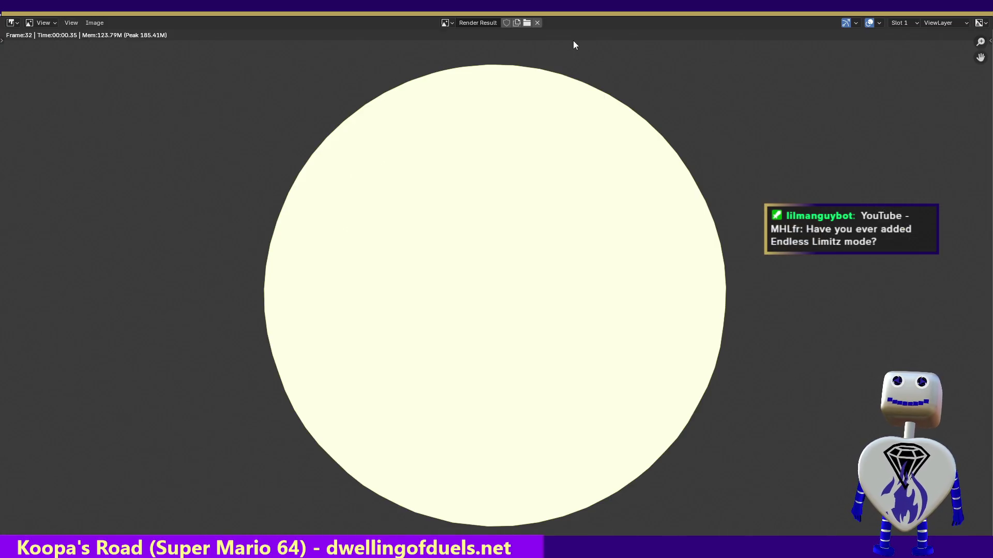
key(Escape)
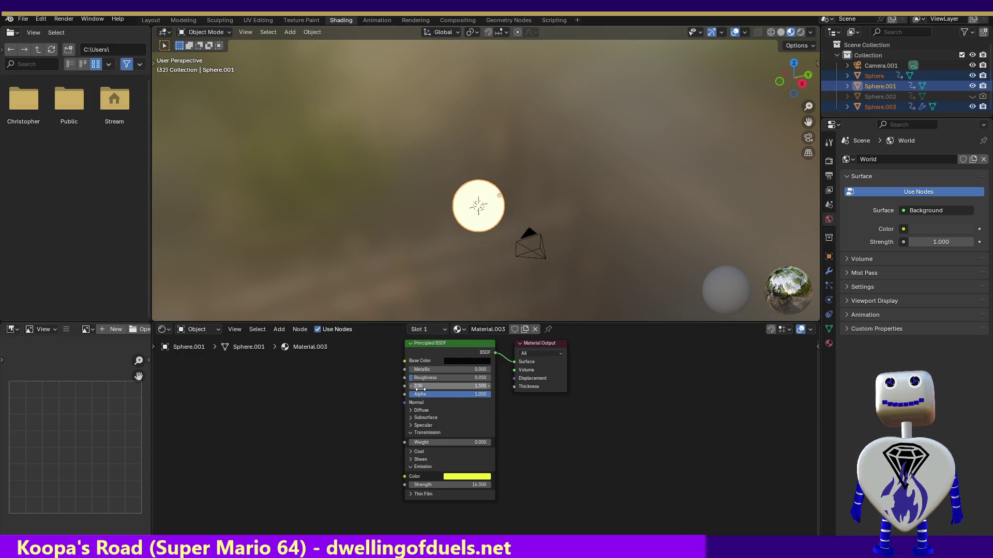
drag(468, 484, 412, 484)
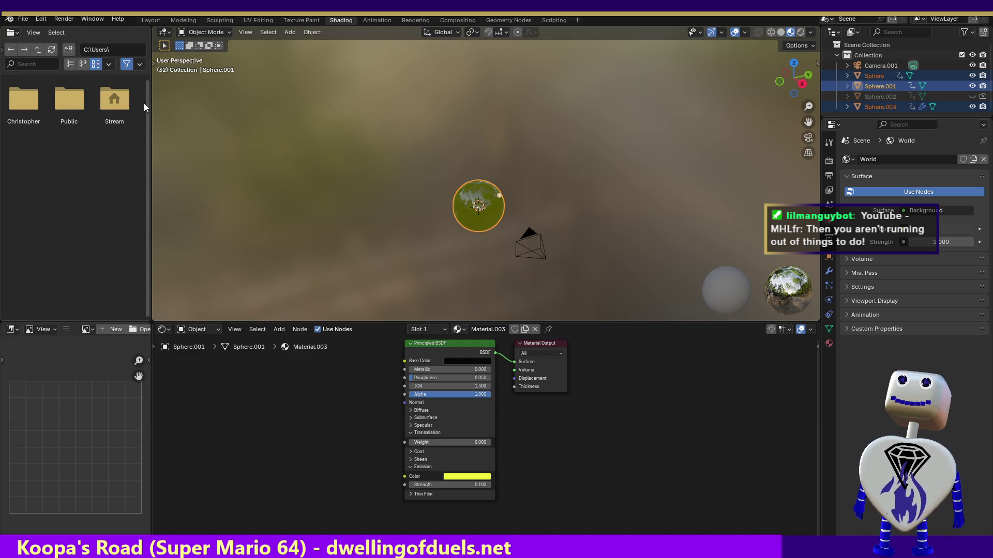
Step: Narrow the File Browser area and test-render the sphere dimmed to 0.1 emission strength
drag(150, 103, 3, 103)
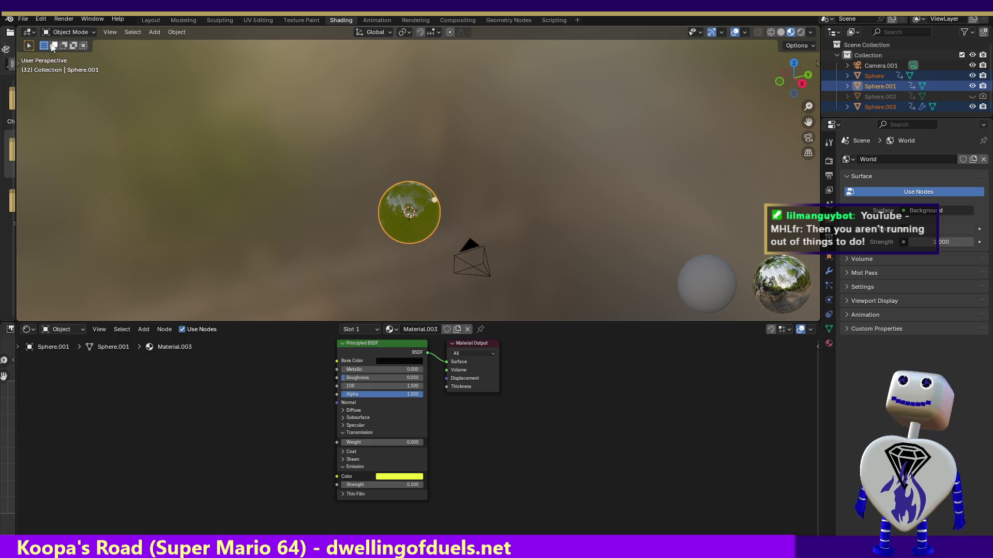
click(58, 18)
click(64, 30)
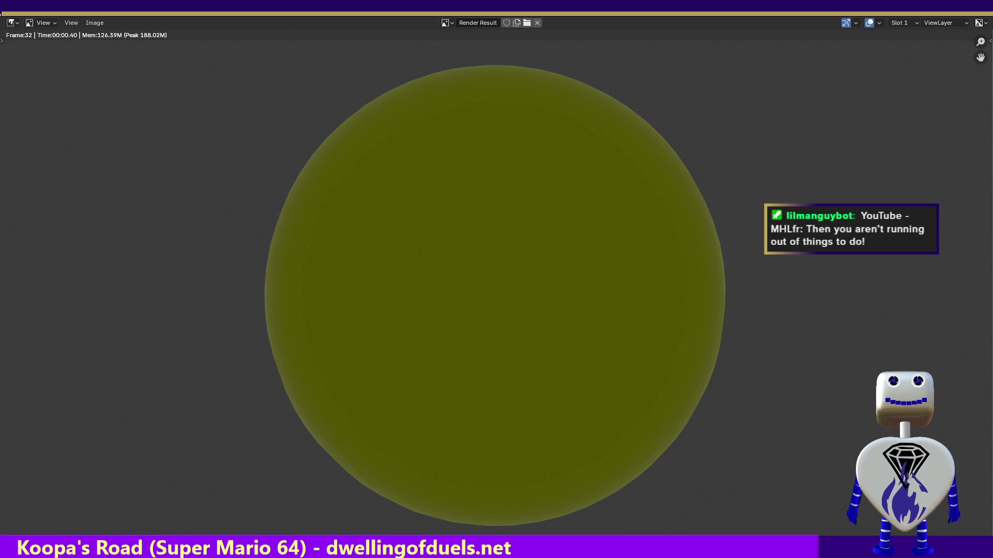
key(Escape)
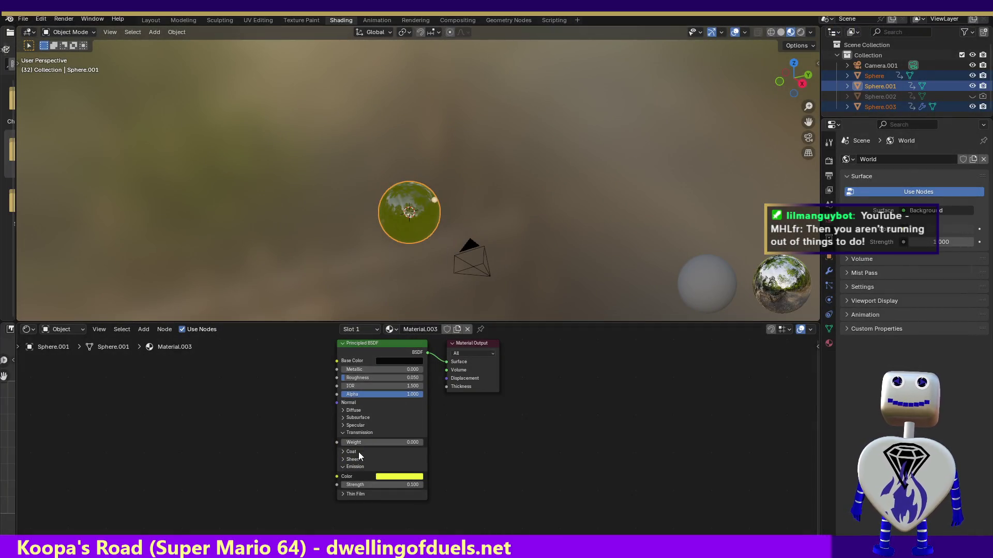
Step: Expand Specular and Diffuse panels and darken the Specular Tint colour to black
click(342, 425)
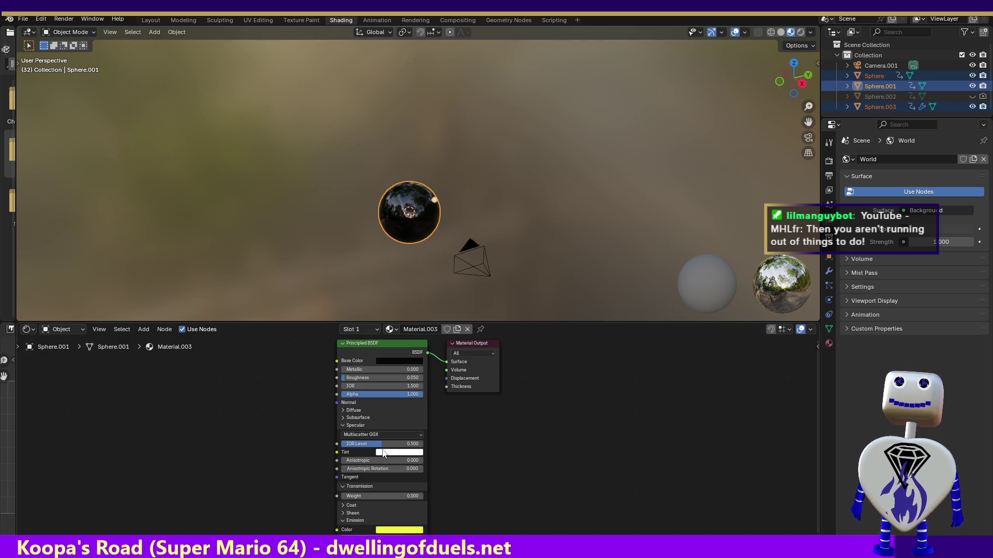
click(344, 408)
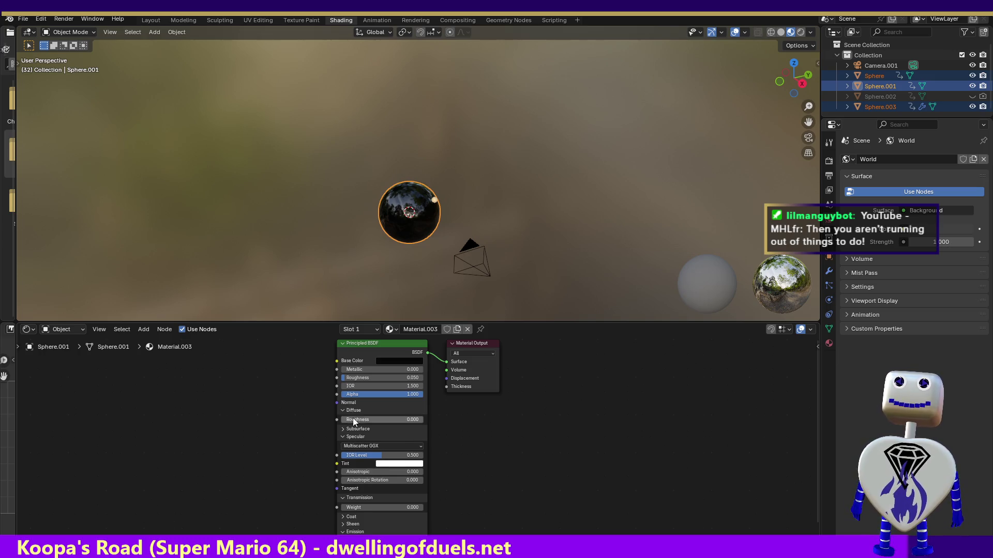
click(400, 465)
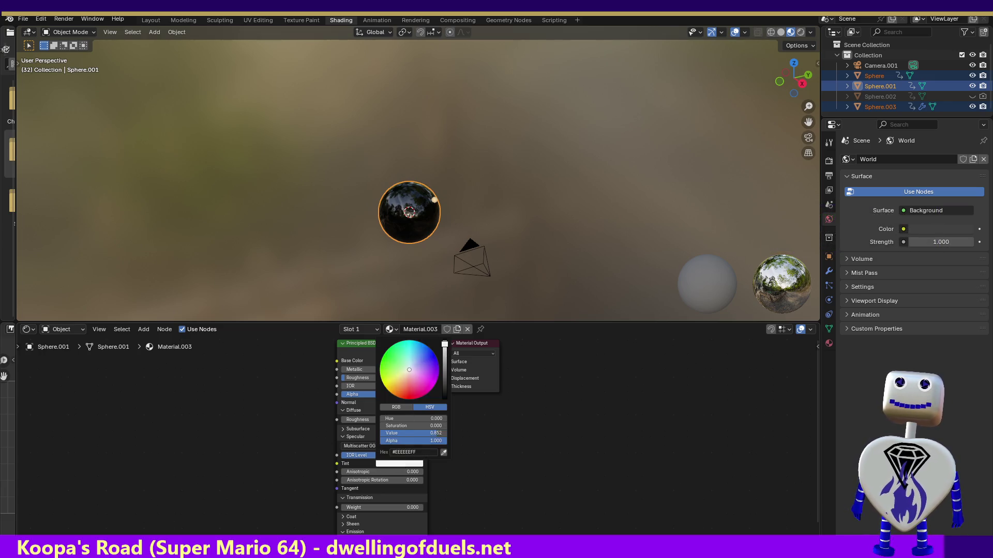
drag(444, 347, 446, 401)
click(62, 17)
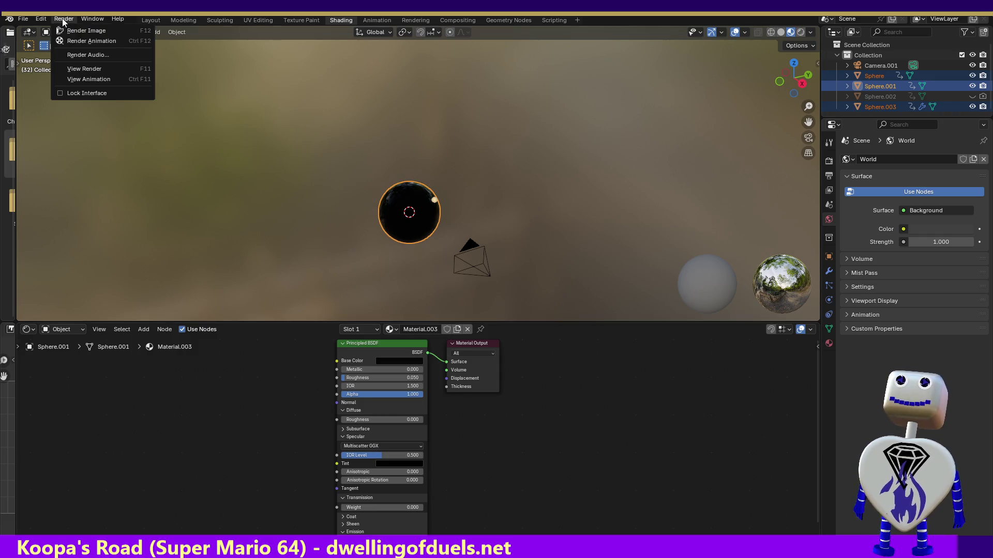
Step: Test-render the black sphere, then select Sphere.001 and Sphere.003 to view Material.001 with nodes off
click(65, 30)
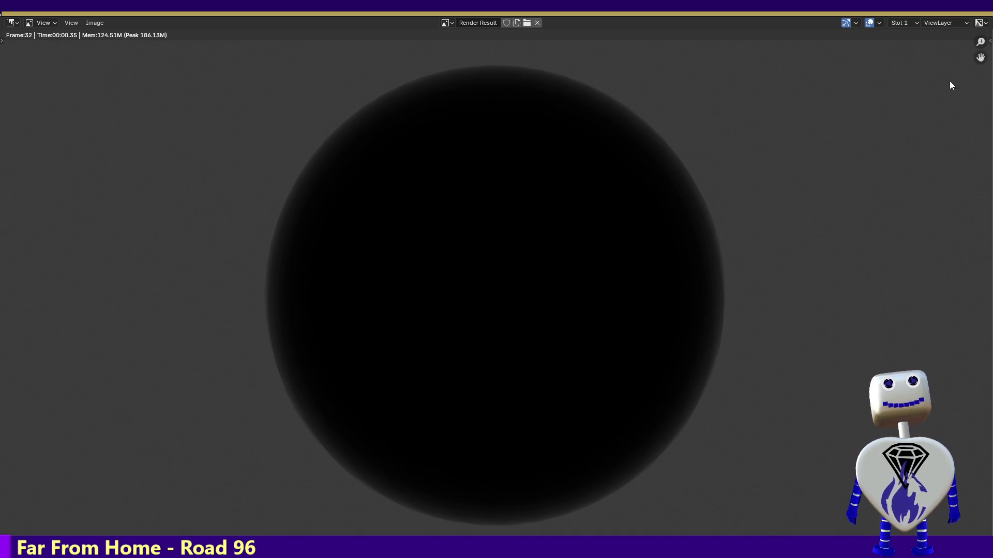
key(Escape)
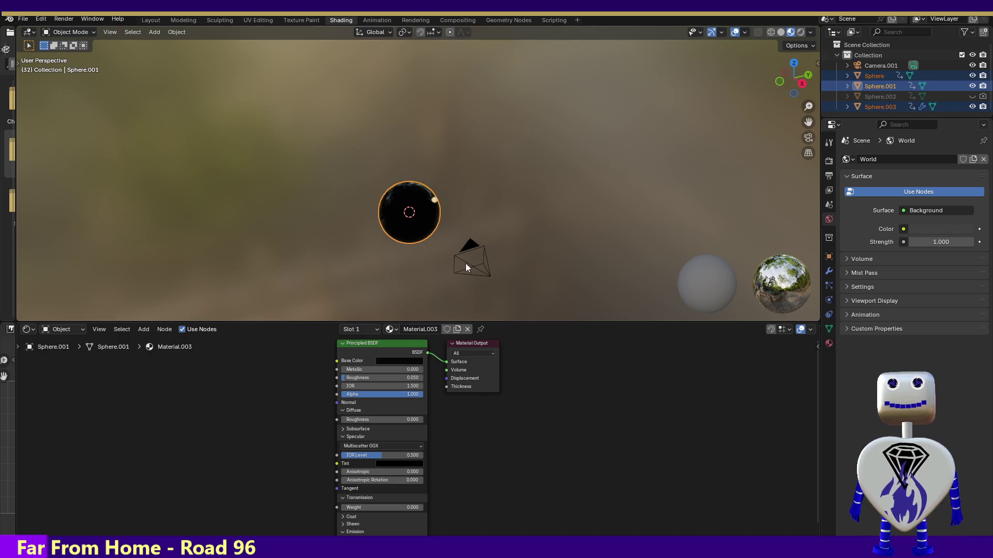
click(434, 204)
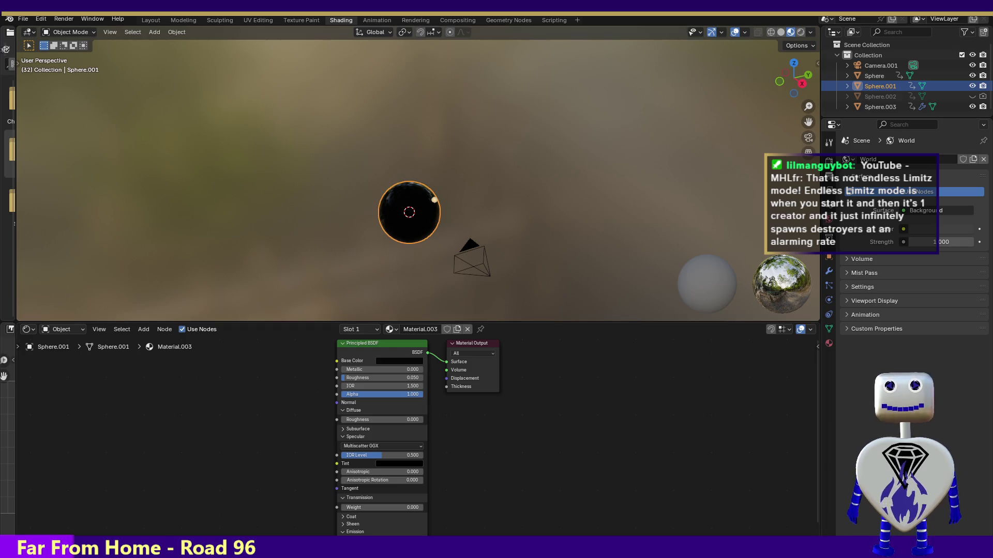
click(878, 110)
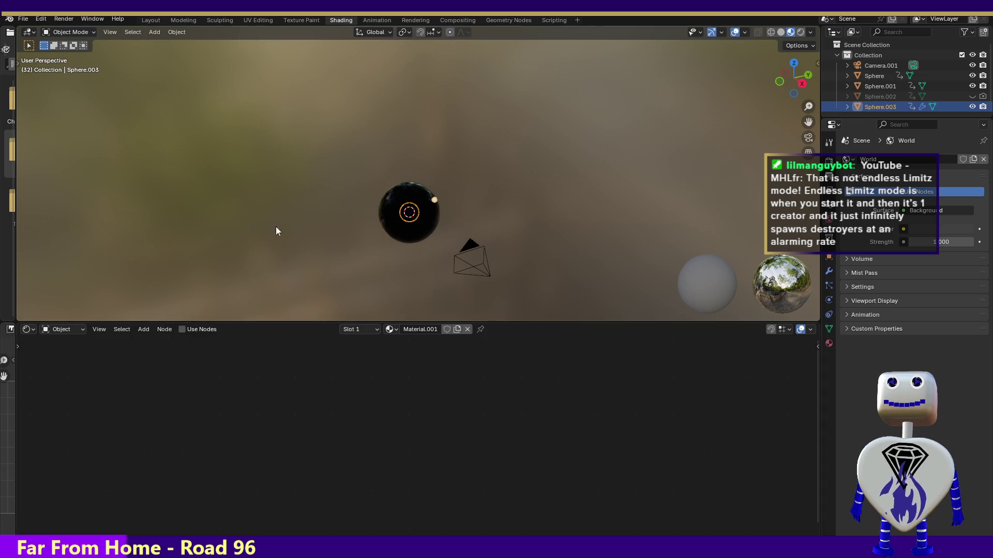
Step: Scrub the spin keyframes in the Animation workspace, select Sphere and toggle Sphere.002's visibility
click(375, 21)
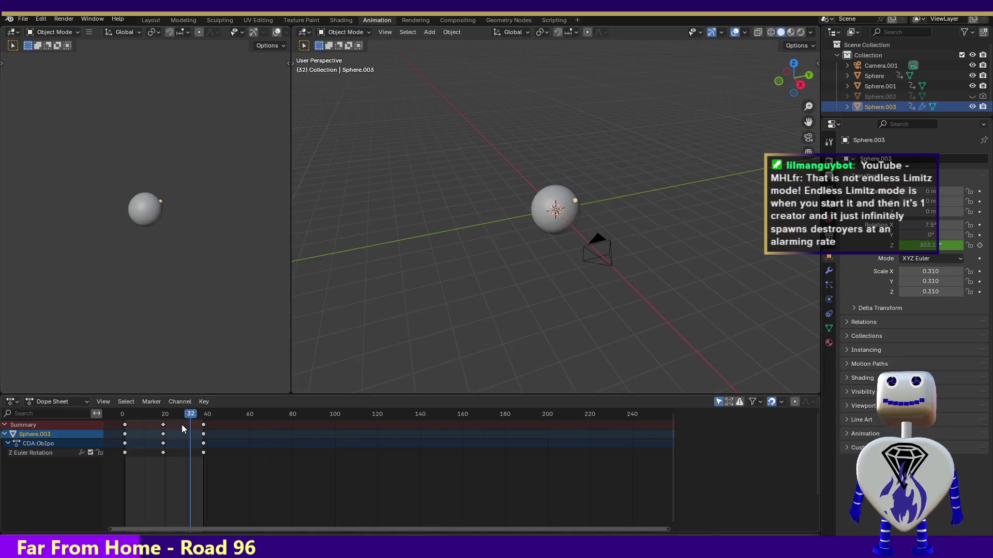
mouse_move(189, 415)
mouse_down()
mouse_move(166, 416)
mouse_move(202, 416)
mouse_move(189, 416)
mouse_up()
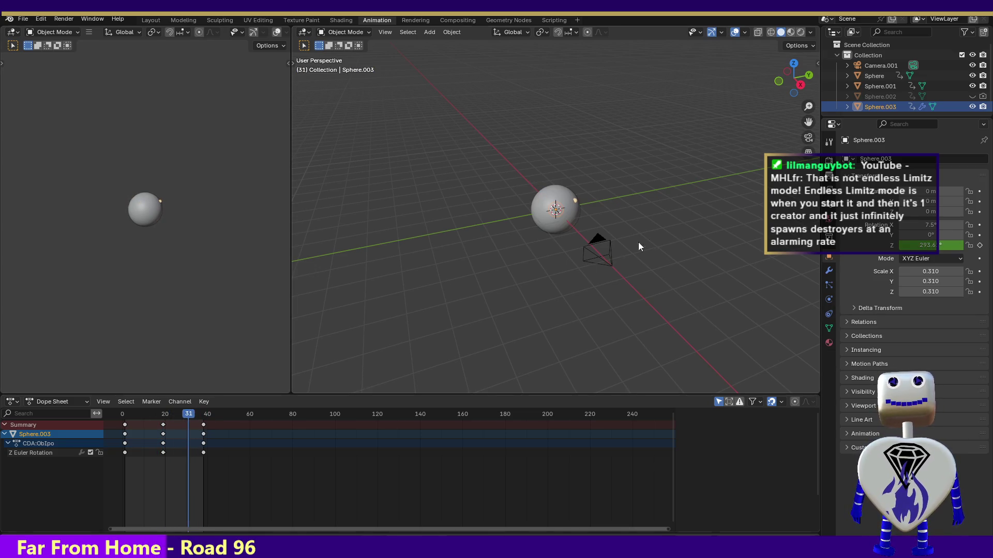
click(870, 76)
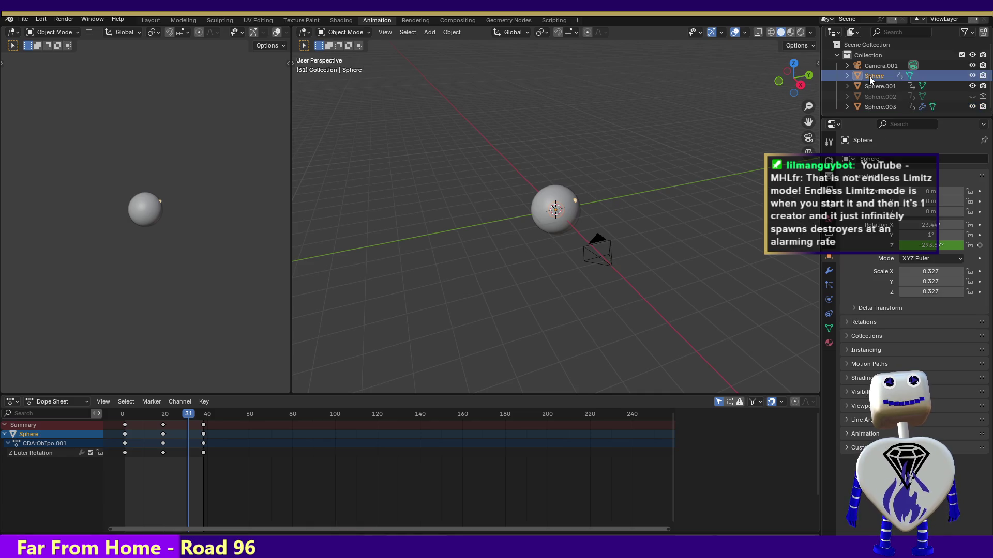
click(971, 75)
click(971, 96)
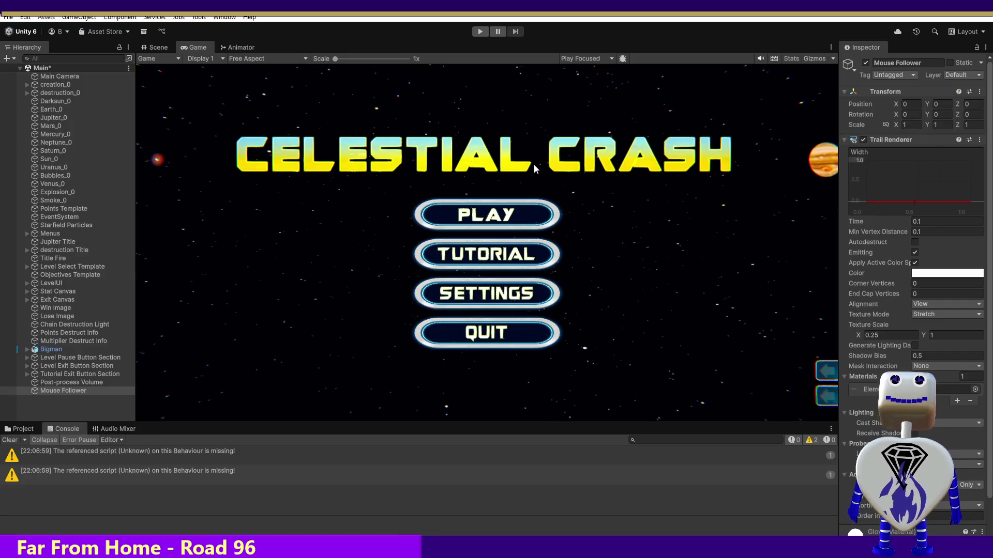
Step: Run Celestial Crash, browse the mode list to the Endless Mode (level 11) description, then stop the game
click(479, 31)
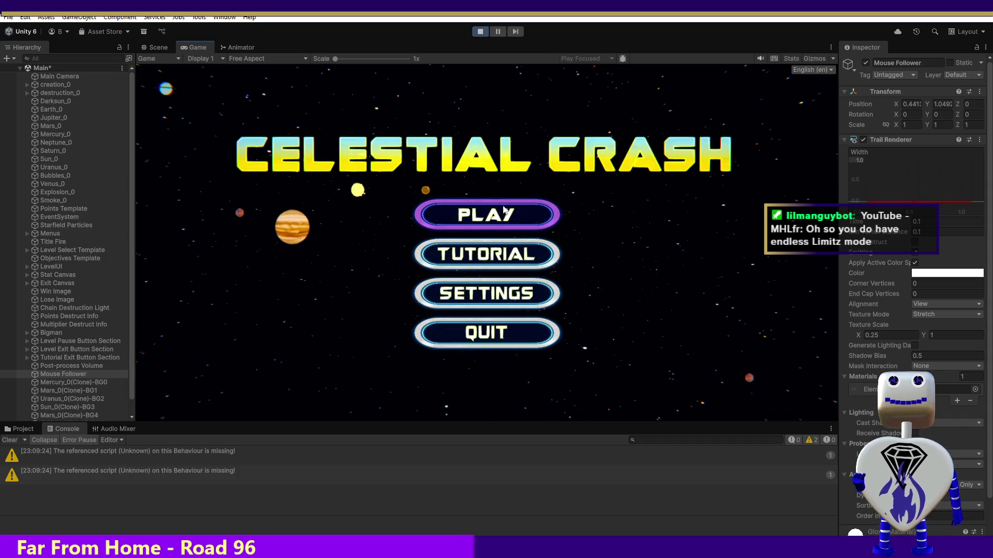
click(553, 221)
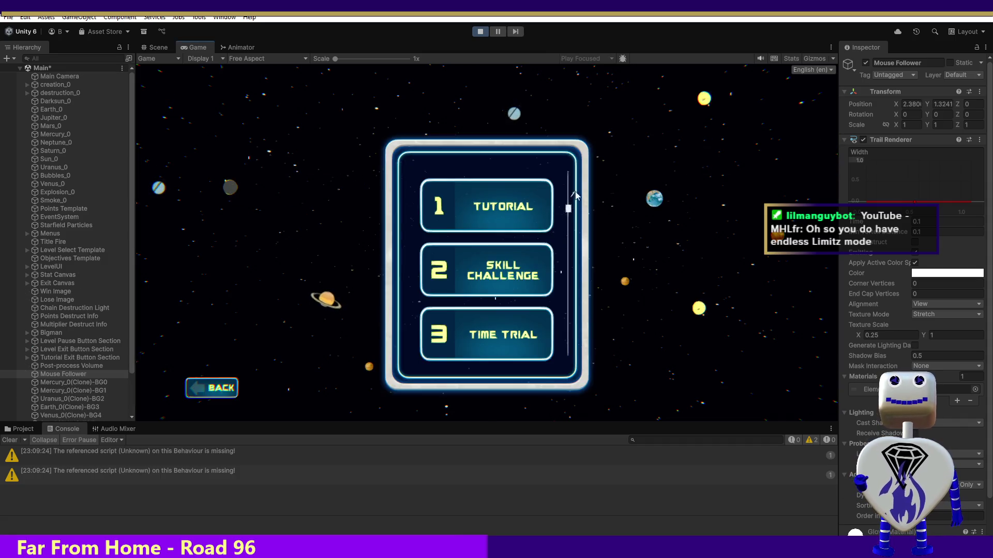
scroll(571, 212, down, 3)
scroll(572, 218, down, 1)
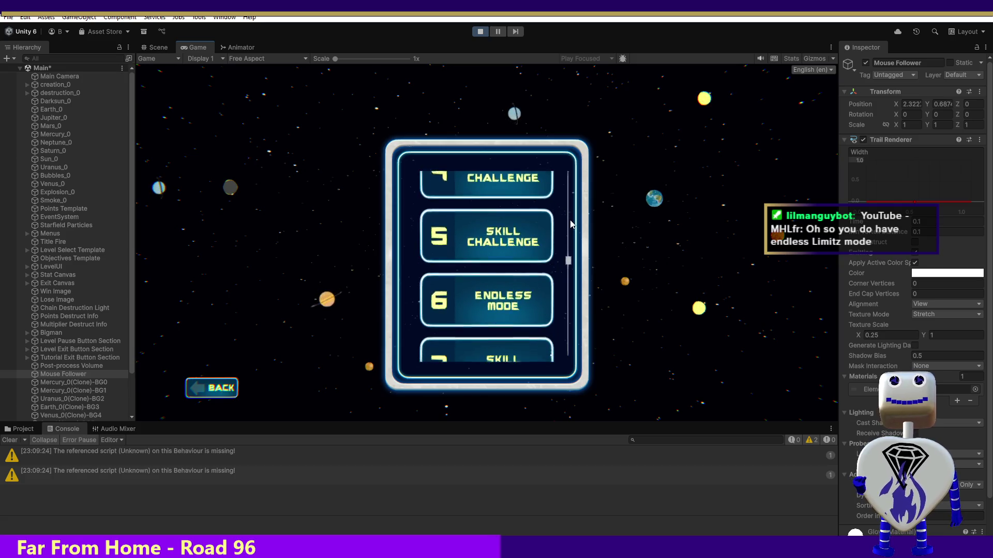
click(485, 259)
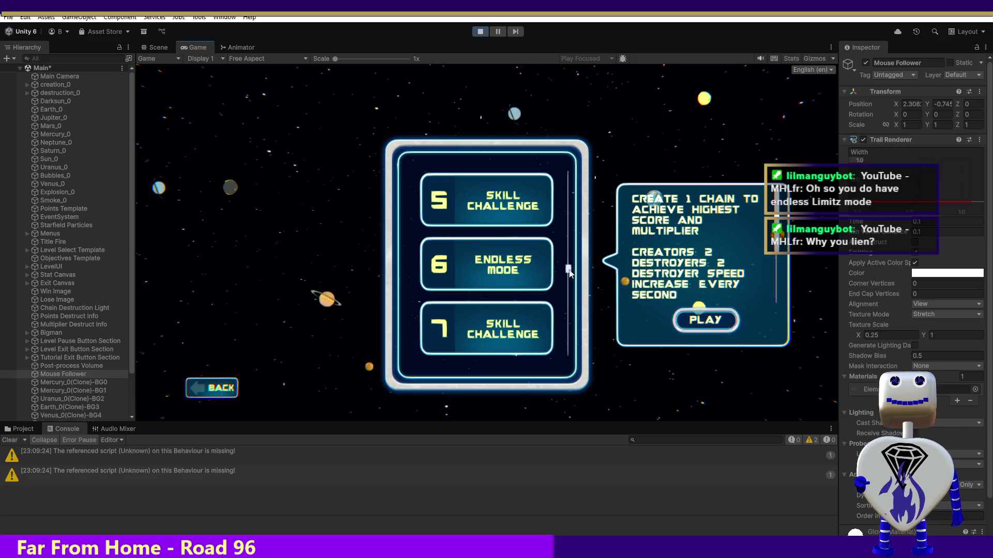
scroll(570, 273, down, 3)
scroll(570, 281, down, 1)
scroll(573, 287, down, 1)
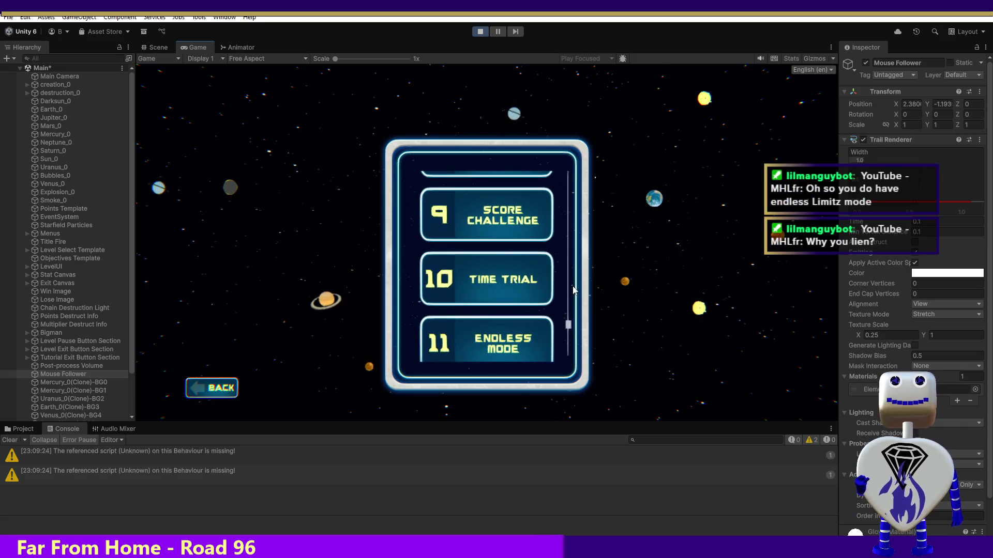
scroll(576, 286, up, 1)
scroll(578, 265, up, 2)
scroll(582, 244, up, 2)
scroll(585, 224, up, 1)
scroll(583, 219, up, 1)
scroll(559, 248, down, 4)
scroll(532, 276, down, 1)
click(514, 306)
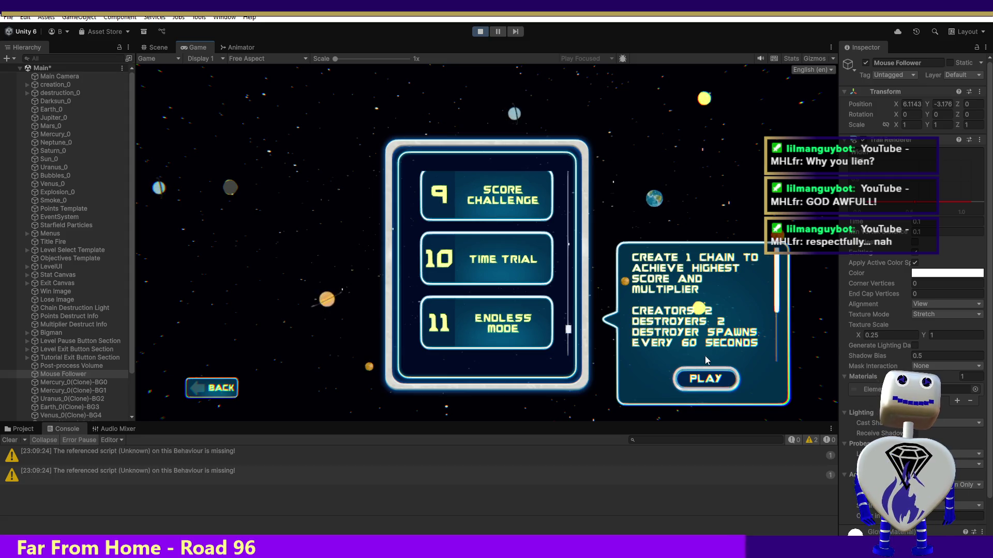
click(480, 31)
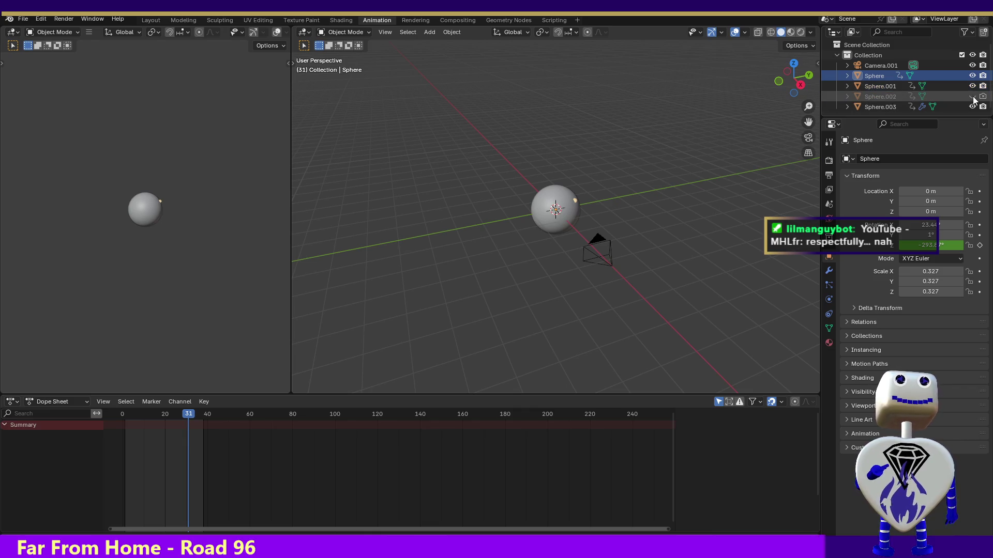
Step: Toggle Sphere and Sphere.001 off and back on in the Outliner to check their visibility
click(973, 75)
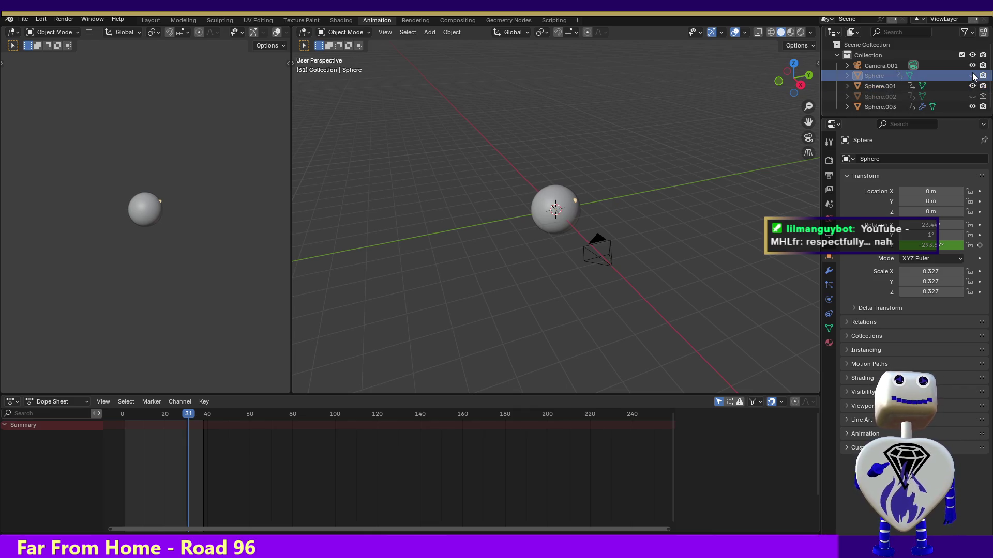
click(972, 75)
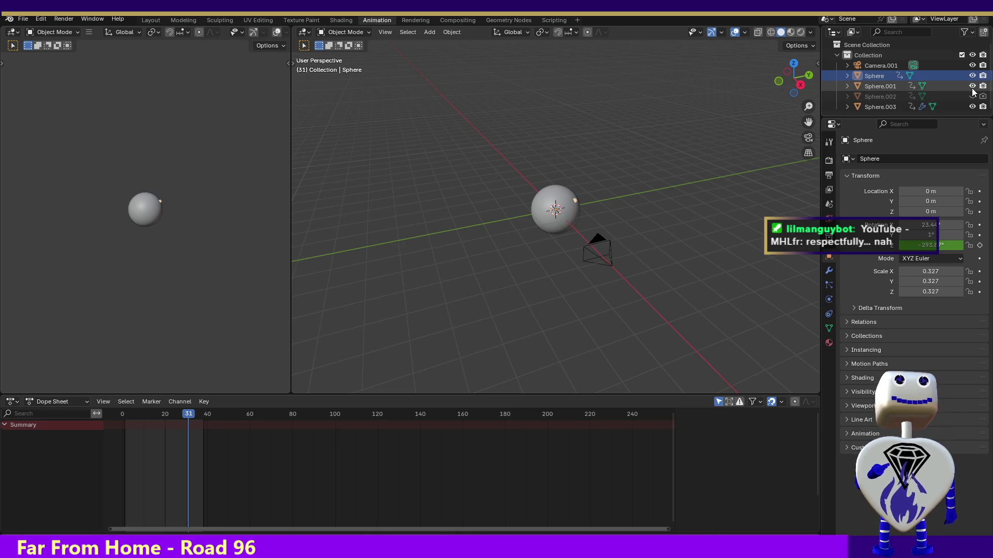
click(973, 86)
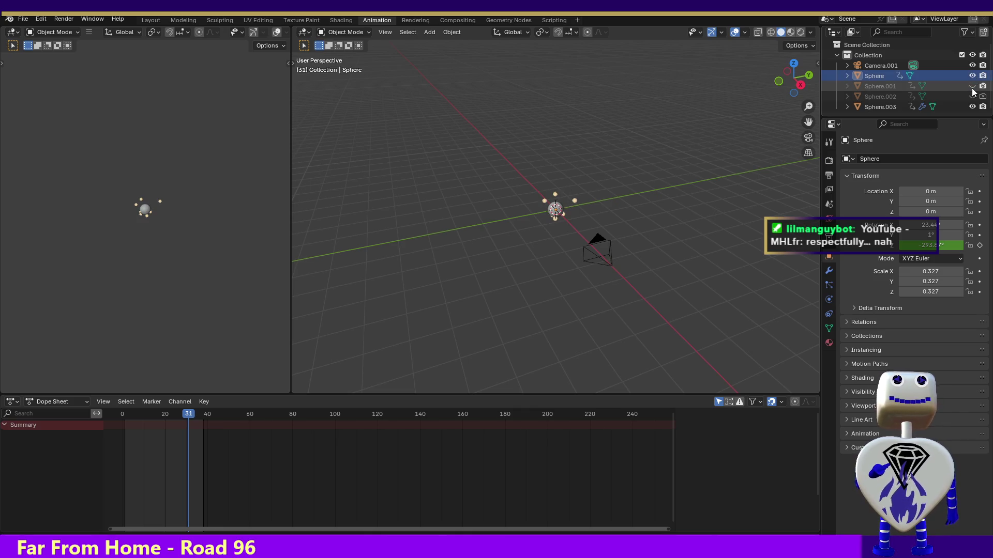
click(973, 86)
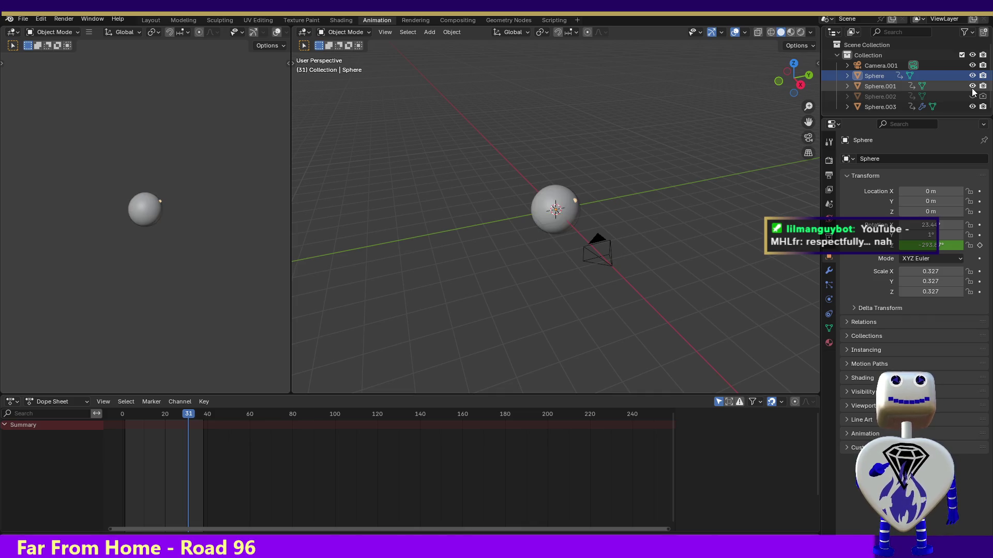
Step: Select Sphere.003 to show its Z rotation keyframes and scrub to frame 36
click(866, 107)
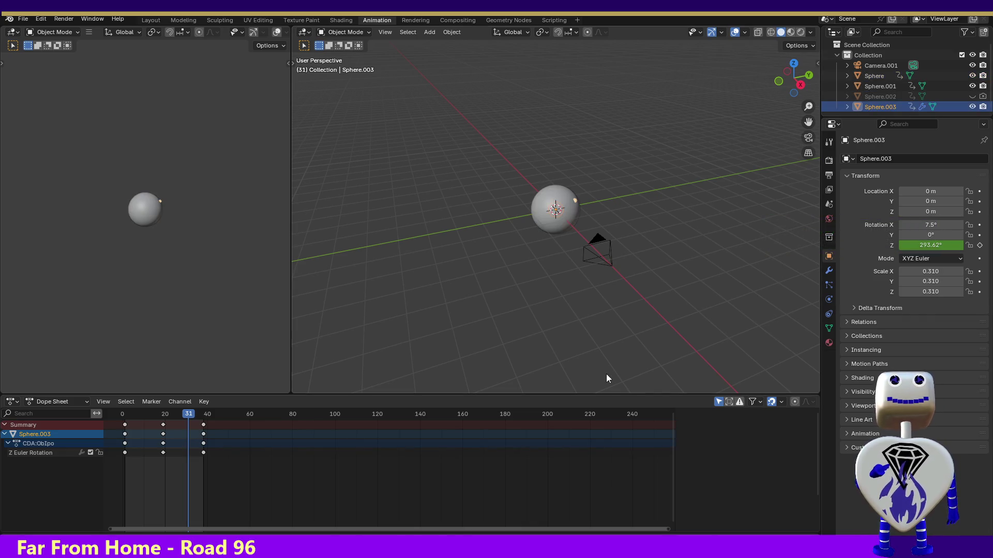
mouse_move(191, 415)
mouse_down()
mouse_move(127, 415)
mouse_move(201, 415)
mouse_up()
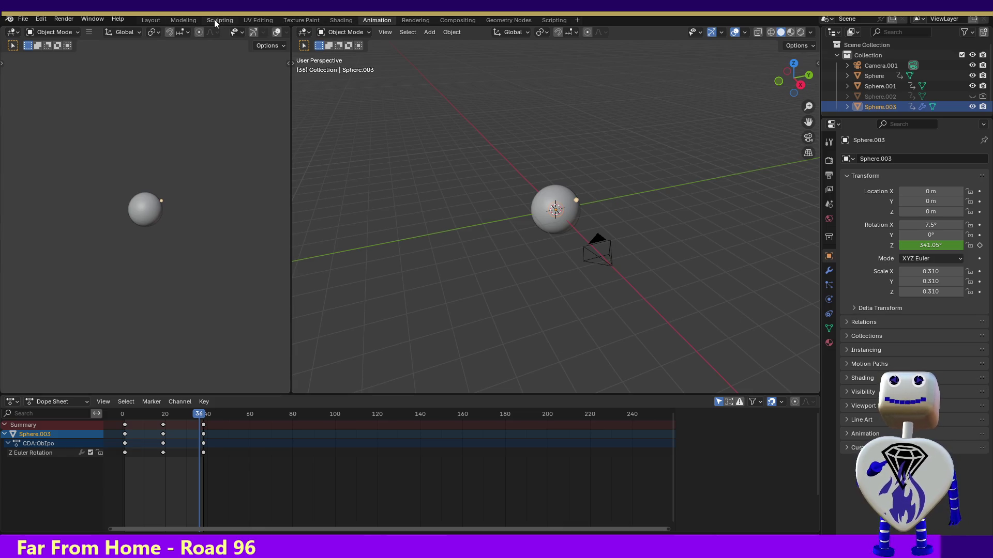
click(349, 19)
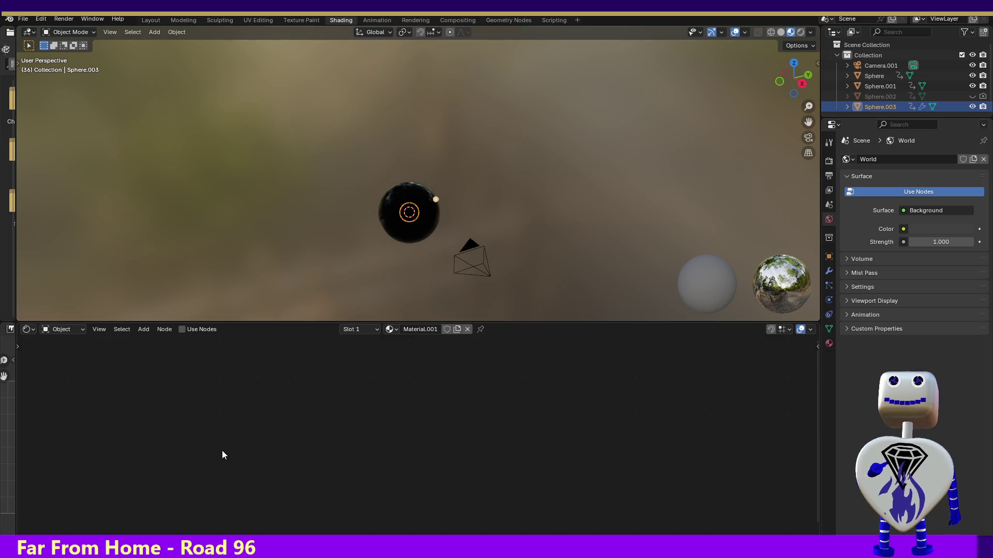
Step: Browse the shader editor's Add menu for Material.001, dismiss it, and list Sphere.003's available materials
click(120, 330)
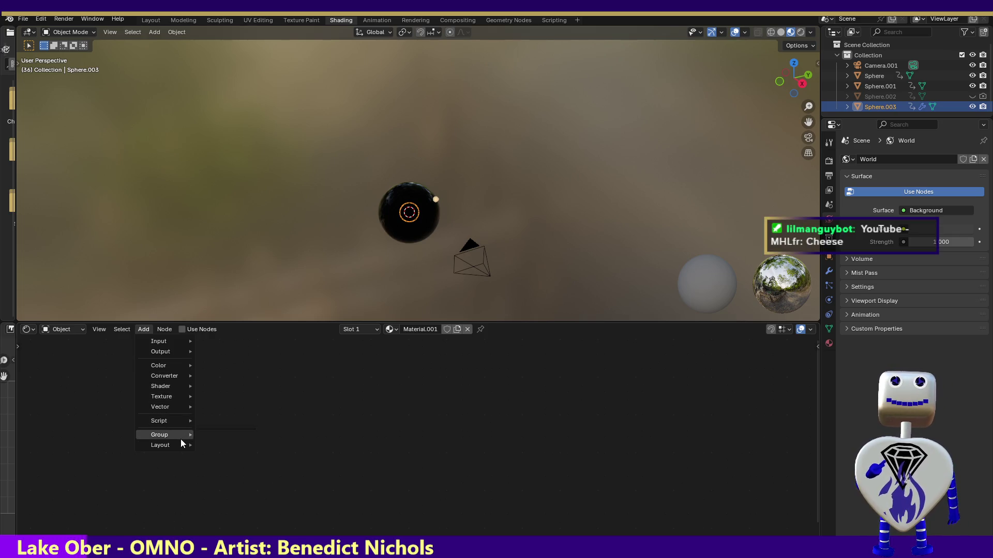
mouse_move(159, 341)
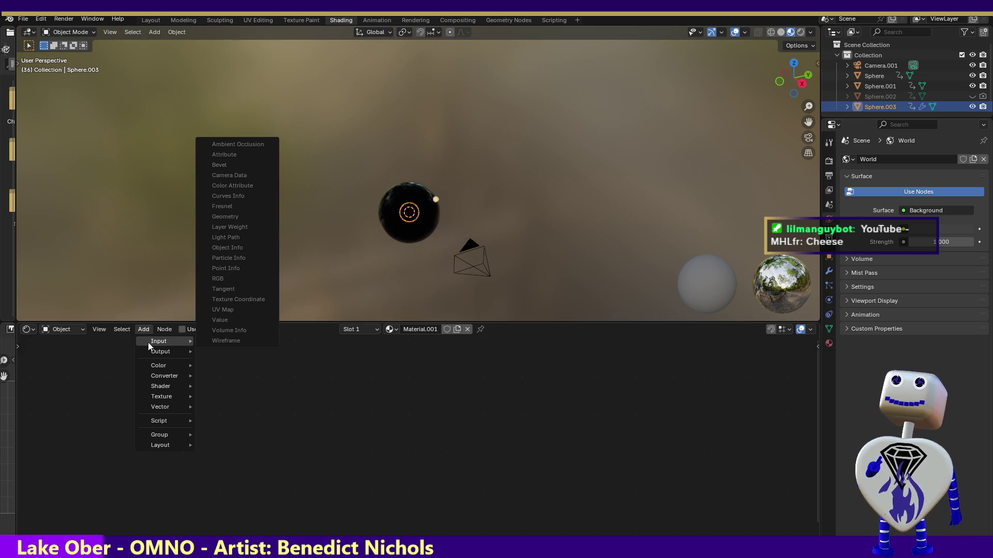
key(Escape)
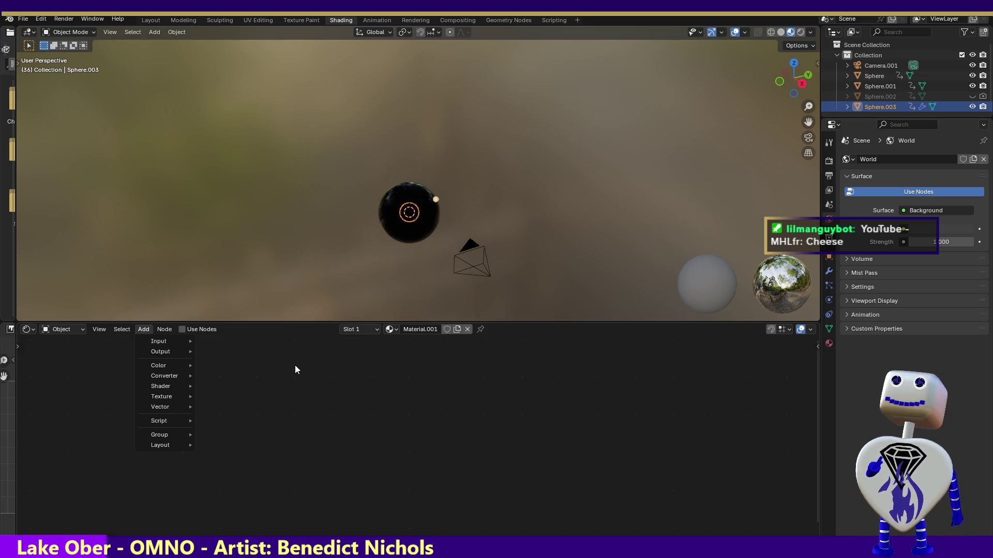
click(391, 330)
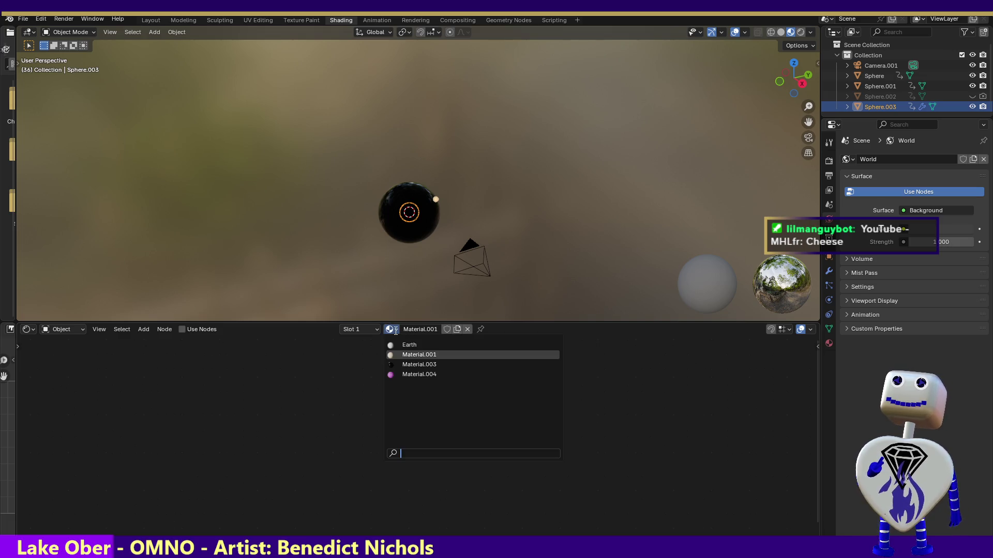
Step: Keep Material.001 assigned to Sphere.003 and show its Material Properties (peach base colour, roughness 0.5)
click(411, 354)
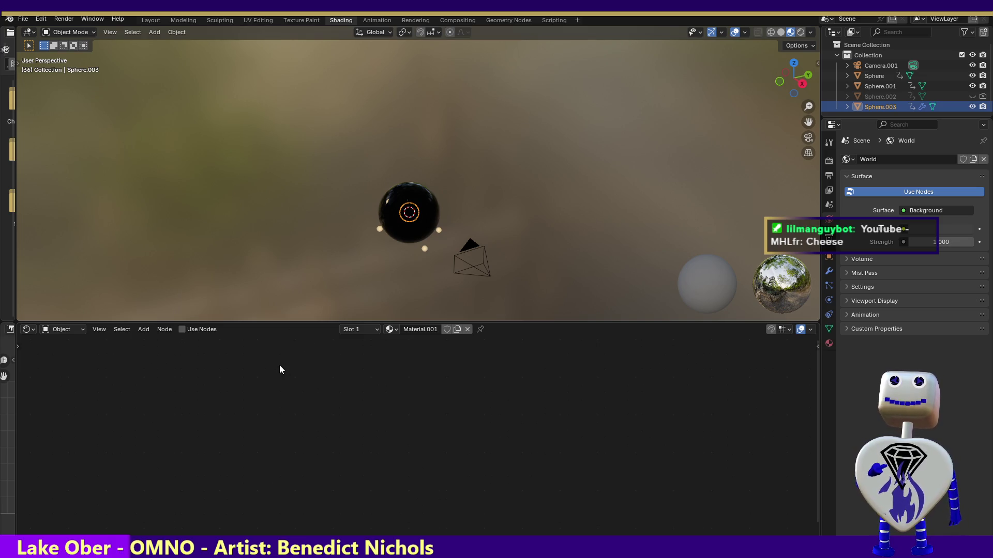
click(150, 331)
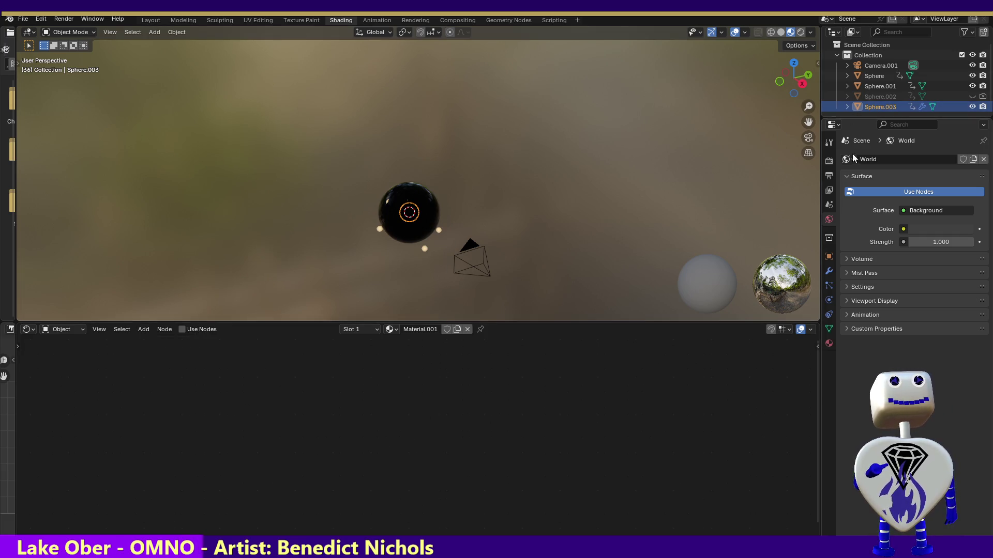
click(829, 344)
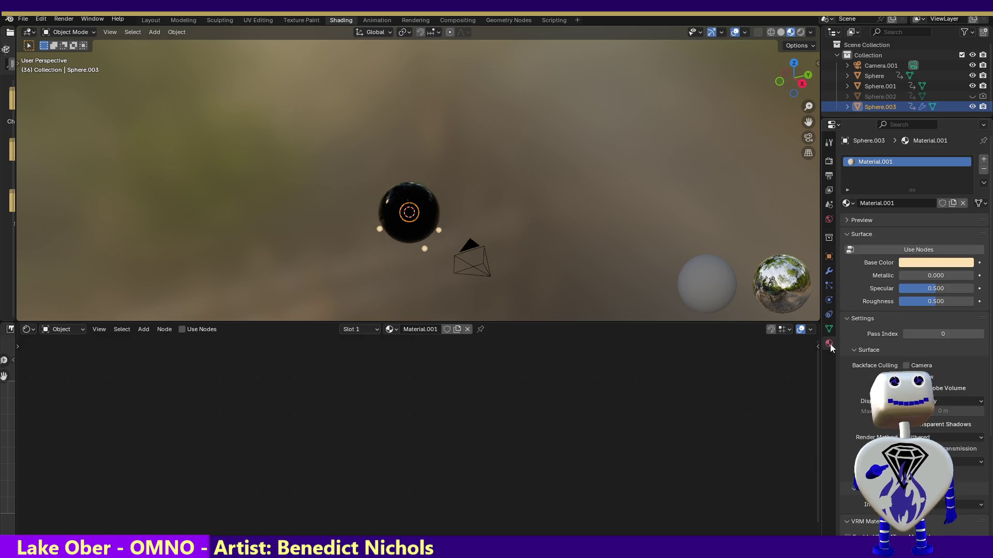
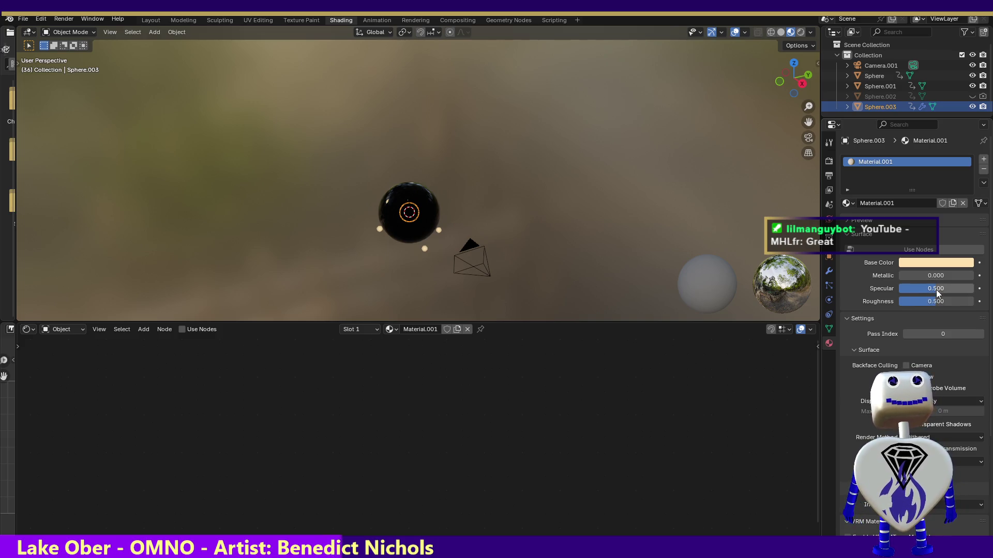
Step: Set Specular to 1.000, check a test render, then lower Roughness to 0.119
drag(939, 286, 981, 287)
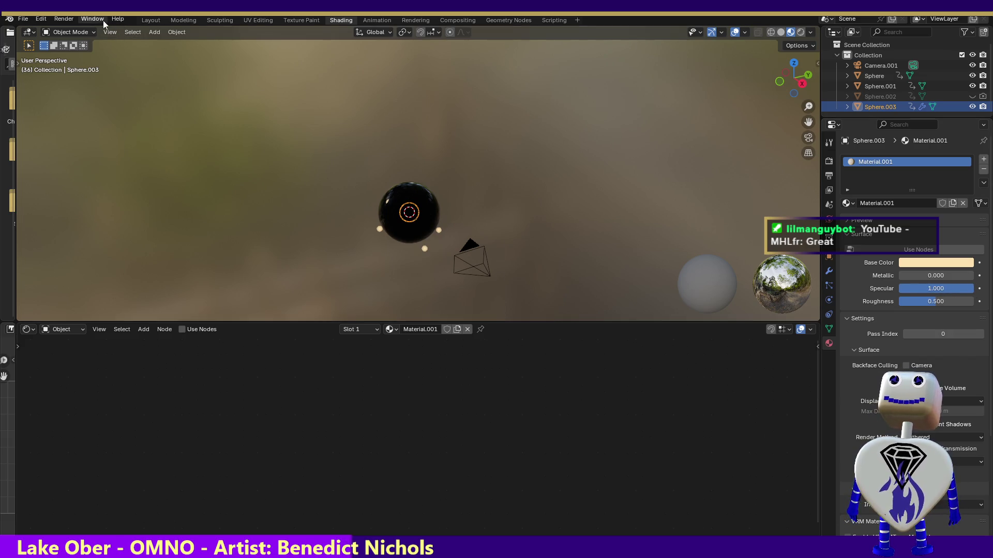
click(62, 19)
click(69, 31)
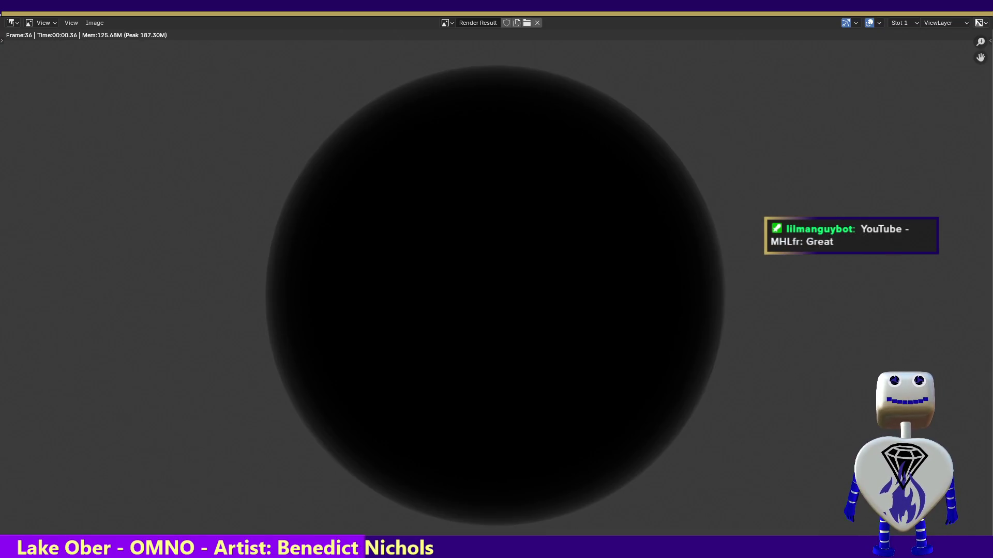
key(Escape)
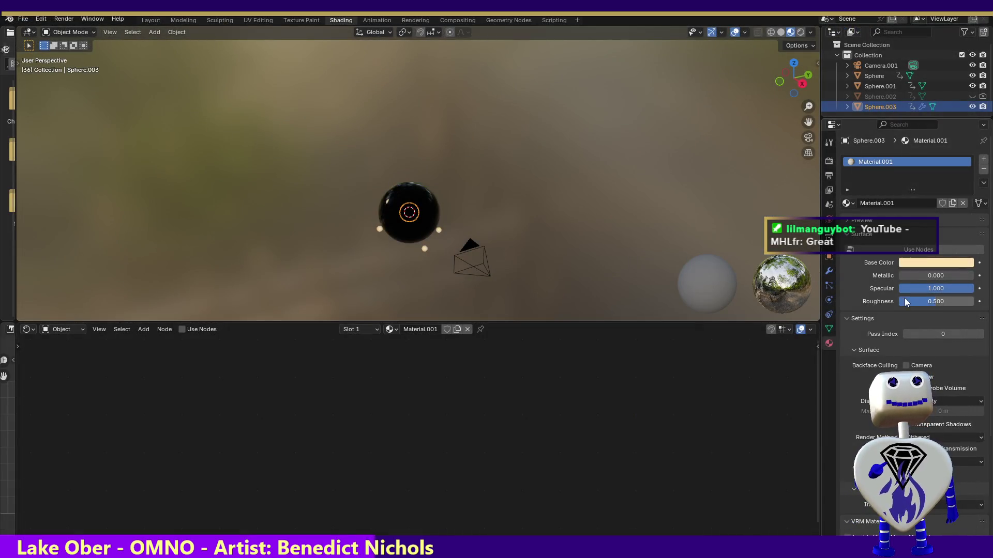
drag(941, 300, 912, 301)
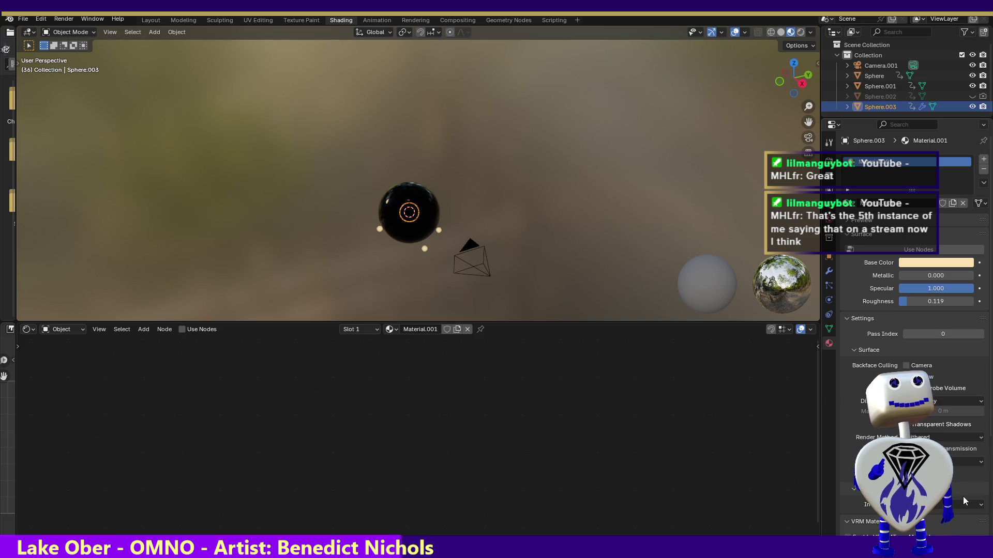
scroll(990, 456, down, 1)
scroll(990, 457, down, 3)
scroll(991, 456, down, 3)
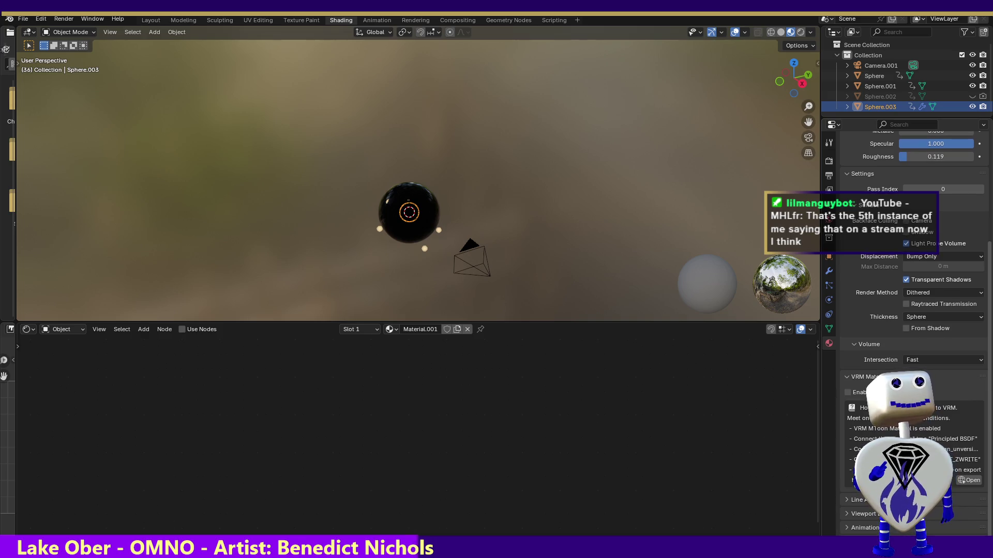
scroll(991, 528, up, 2)
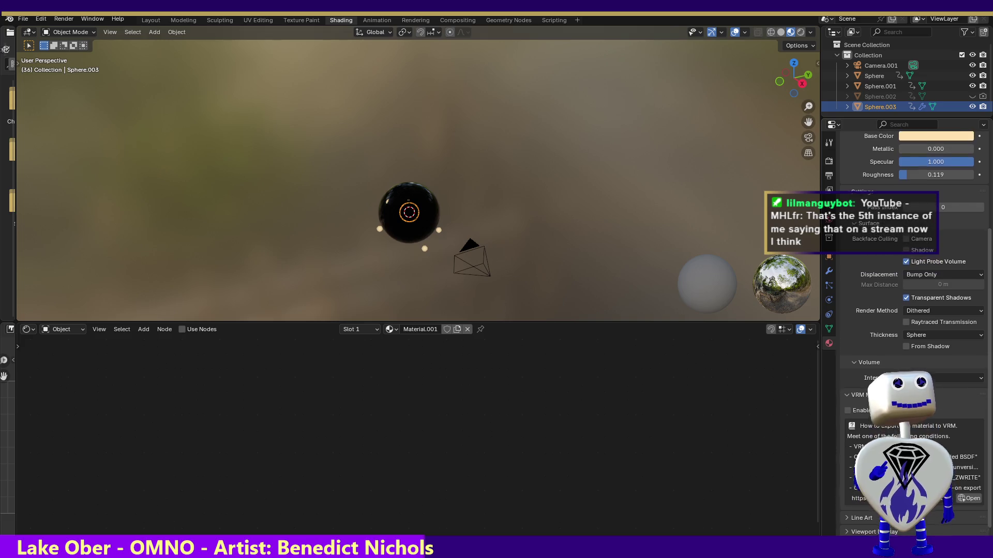
scroll(990, 528, up, 1)
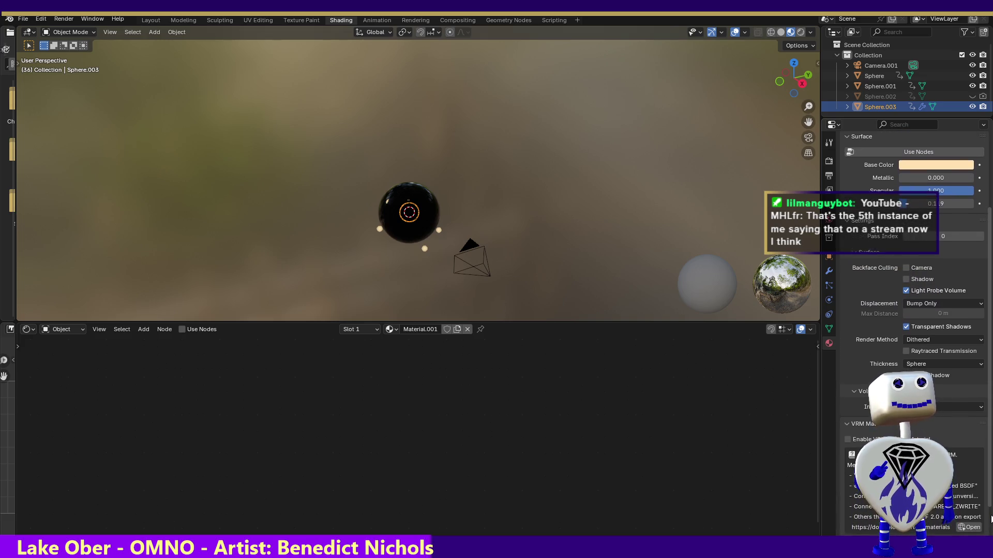
scroll(991, 528, up, 1)
scroll(908, 349, up, 2)
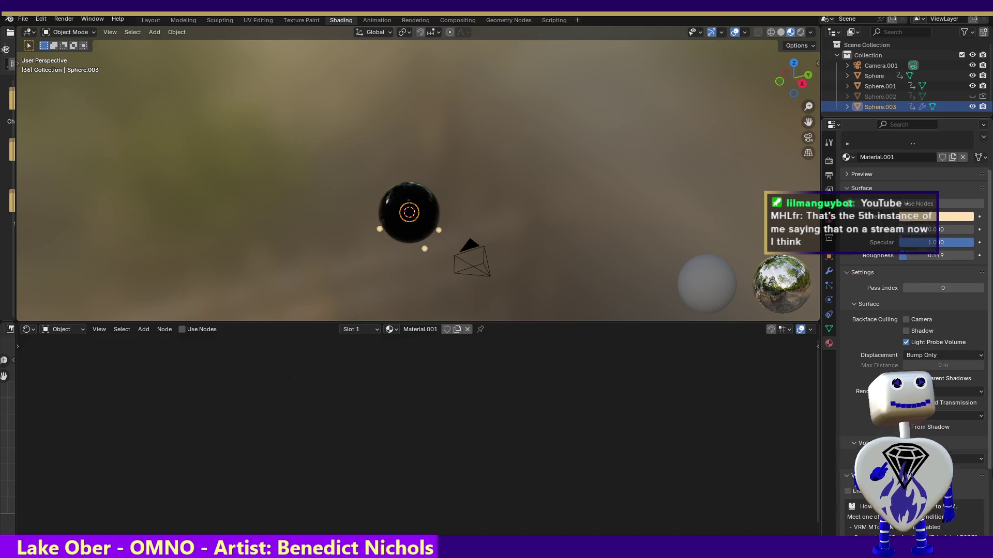
scroll(908, 349, up, 1)
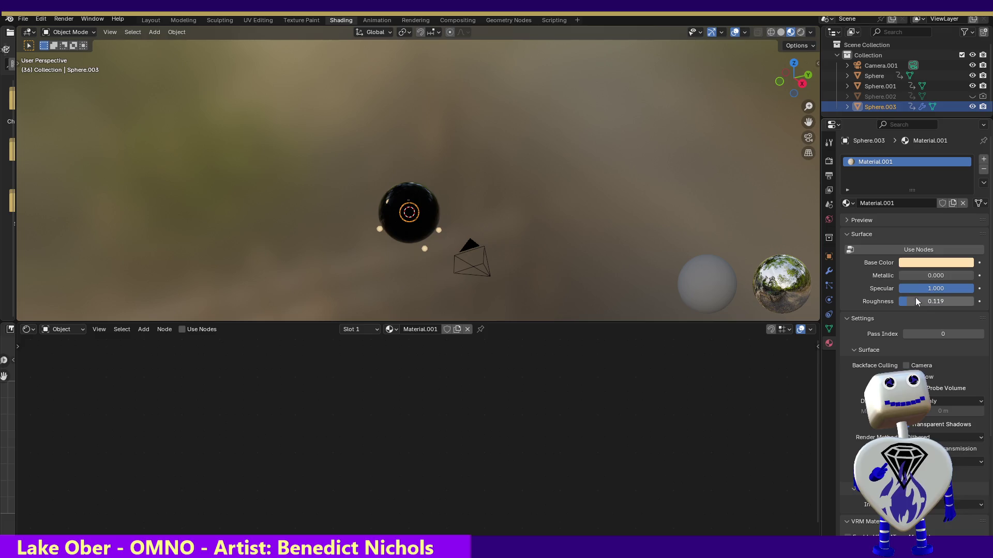
Step: Enable Use Nodes and give the Principled BSDF a yellow emission at strength 75.6
click(871, 252)
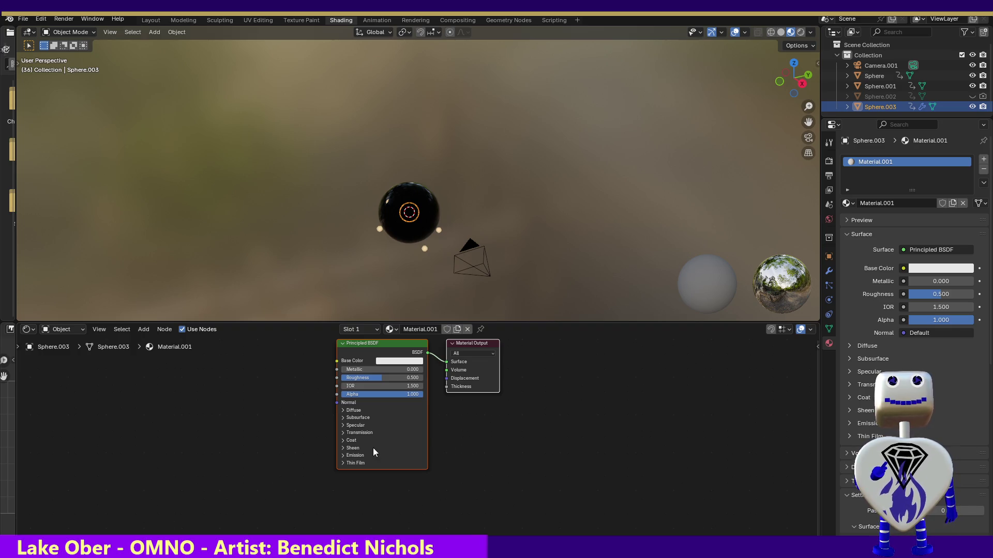
click(344, 455)
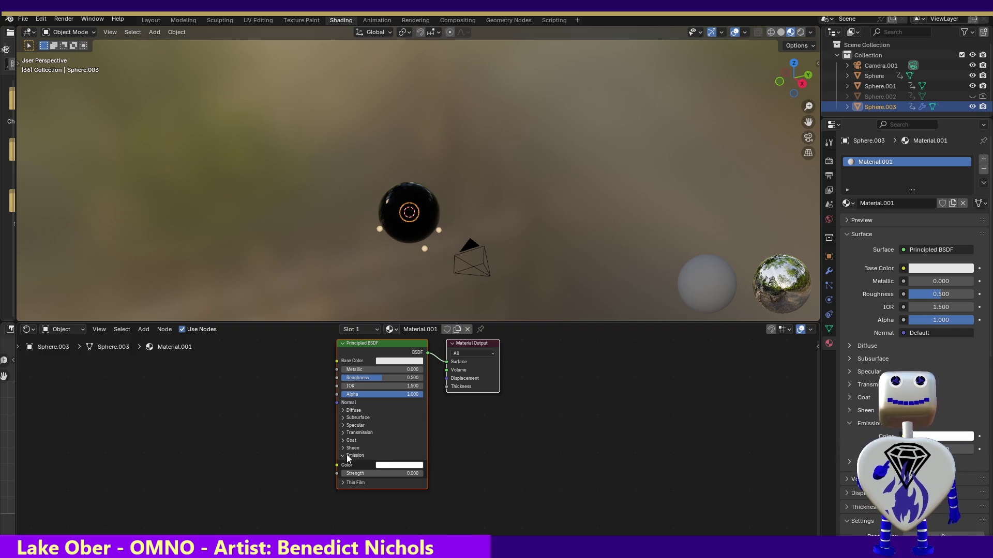
click(387, 465)
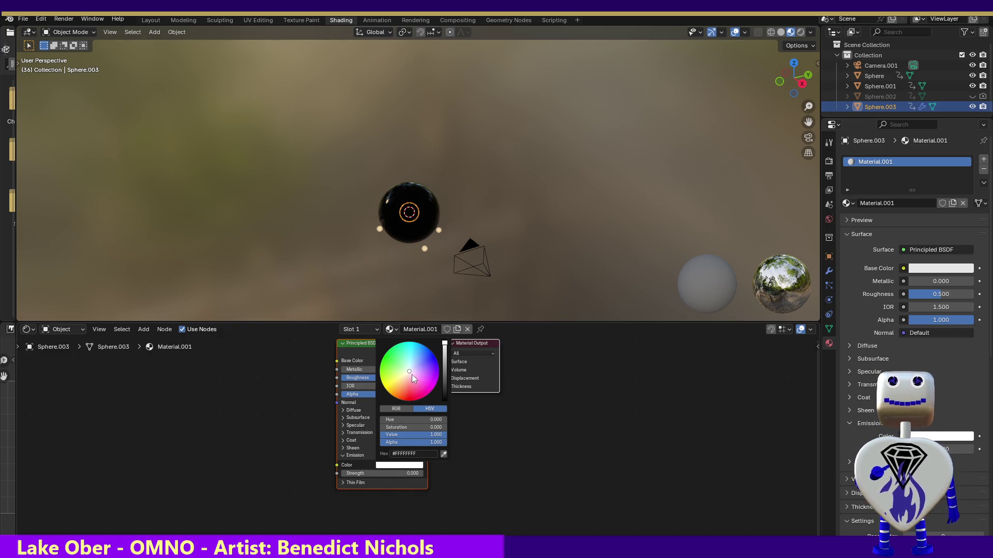
drag(410, 371, 388, 383)
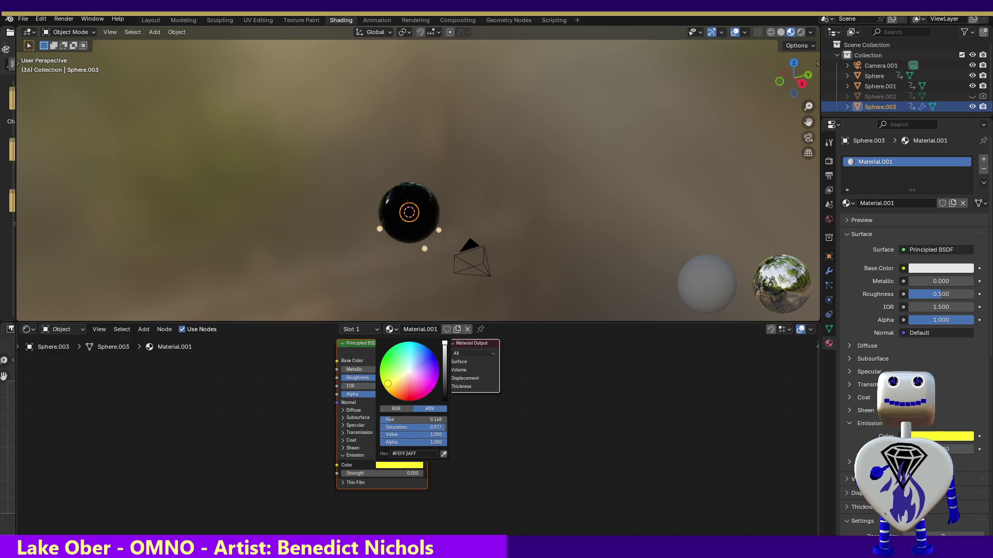
drag(382, 473, 458, 474)
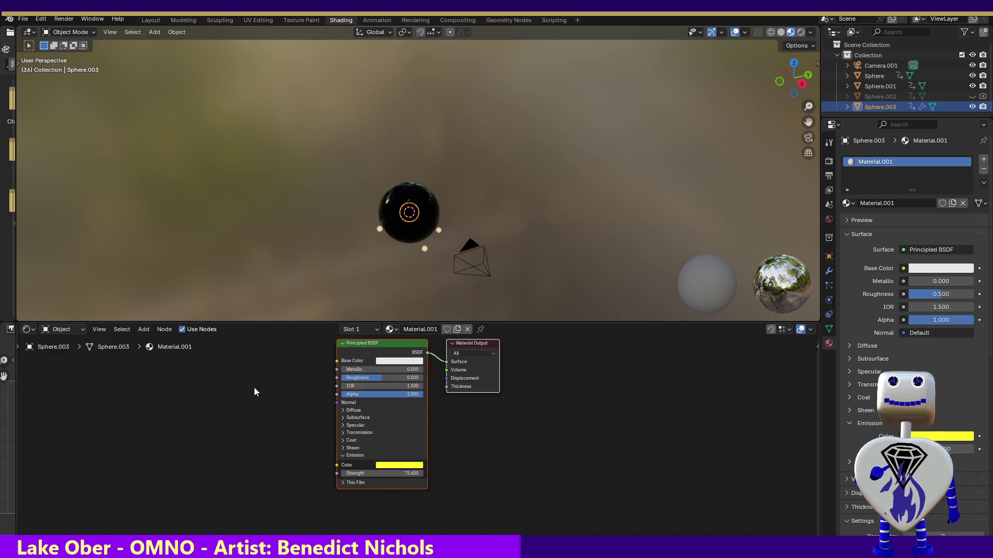
Step: Render a test image of the glow, then start editing the base colour
click(64, 20)
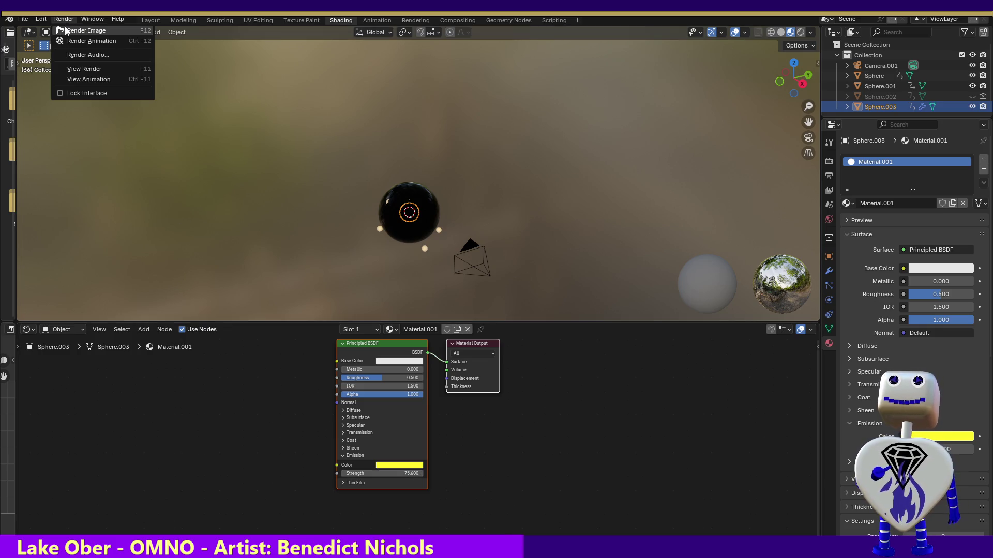
click(65, 31)
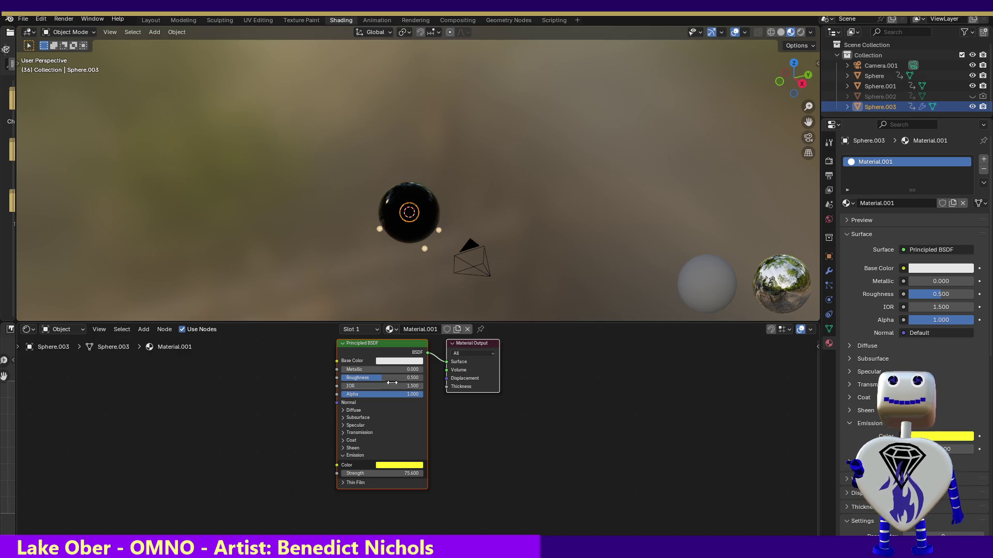
click(391, 361)
Step: Make the base colour pure yellow and lower Roughness to 0.082
drag(402, 267, 381, 277)
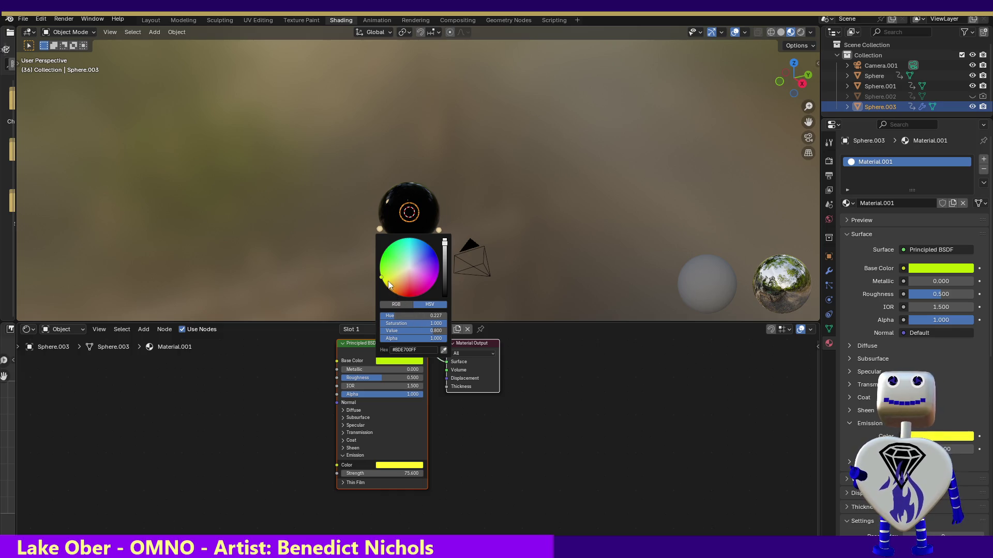
drag(381, 283, 383, 282)
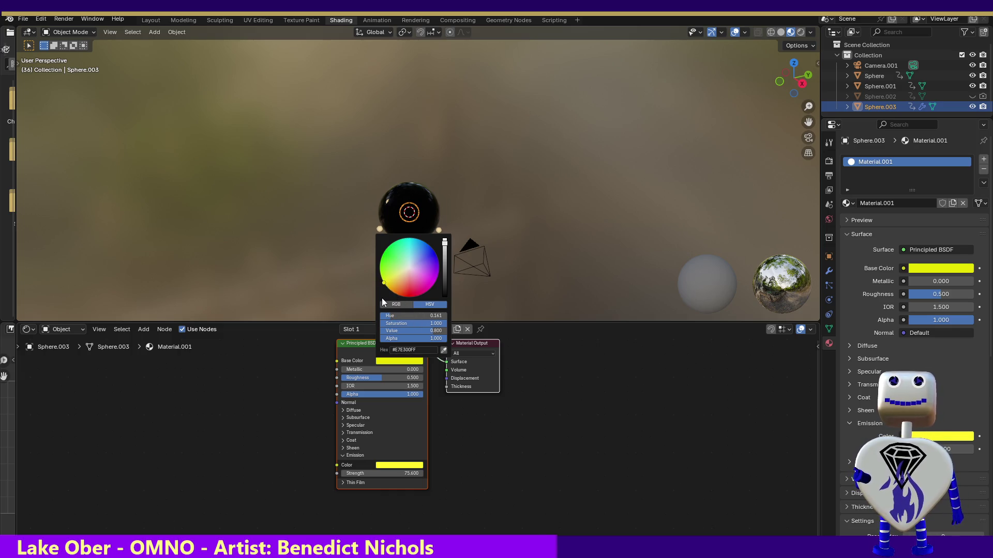
click(343, 409)
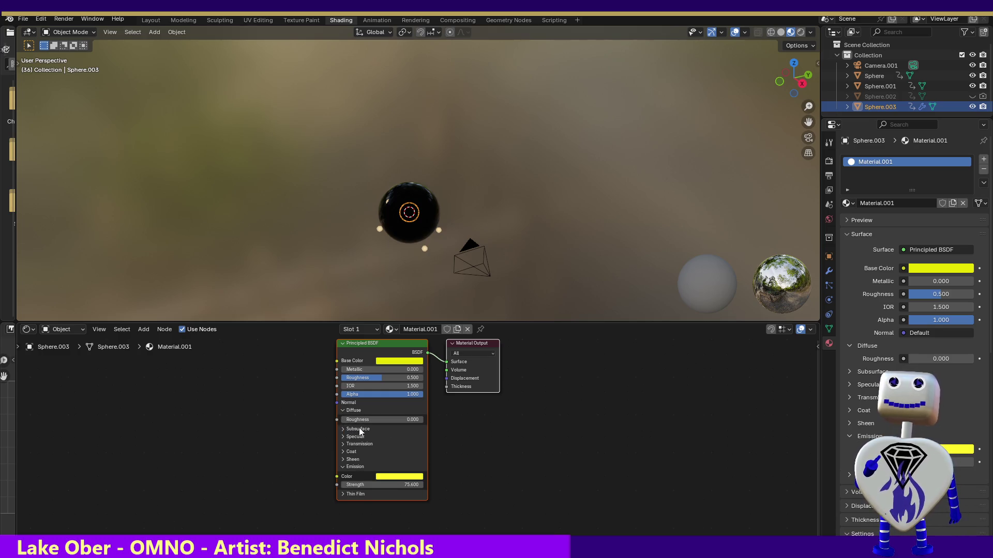
drag(377, 381, 341, 378)
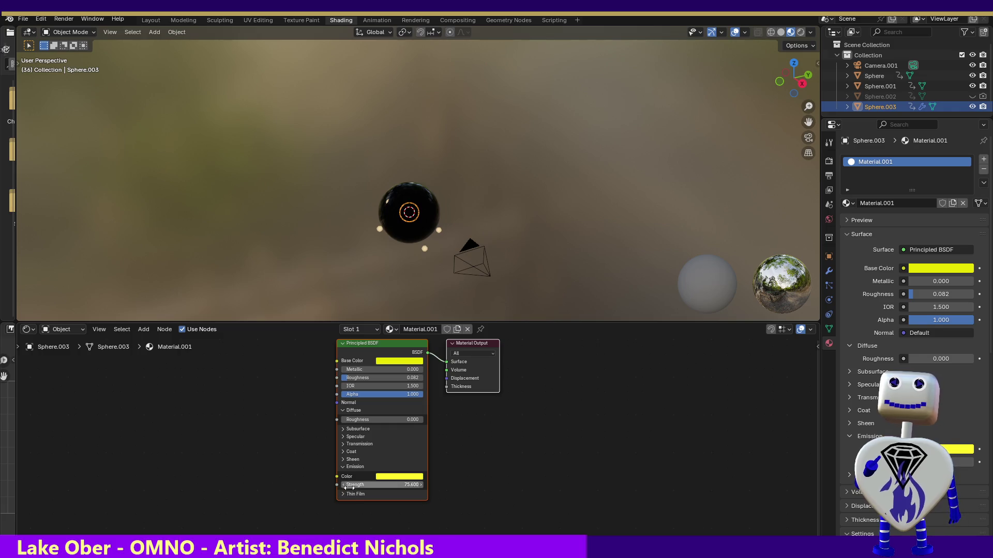
Step: Raise Transmission Weight step by step from 0.318 up to 1.000
click(343, 443)
drag(351, 457, 380, 457)
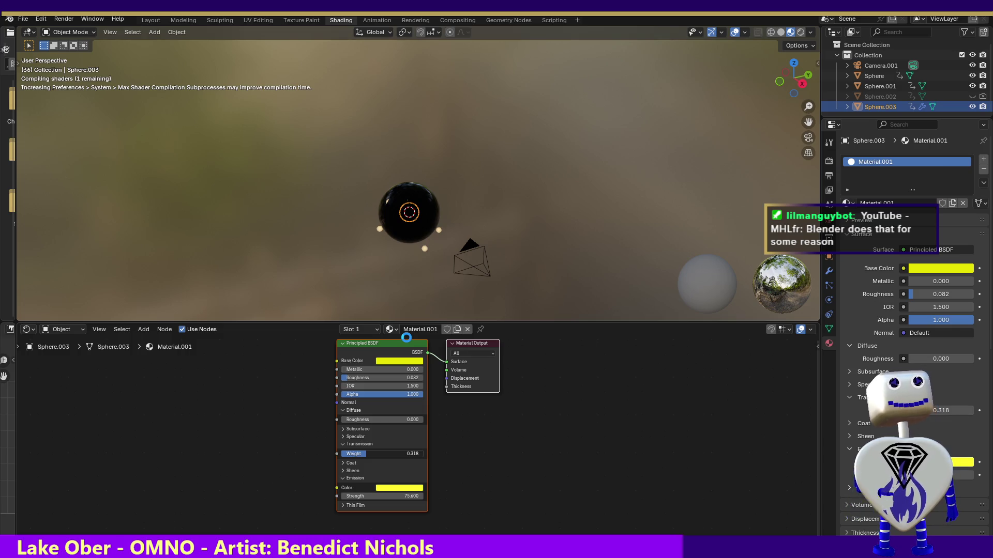
drag(404, 454, 423, 454)
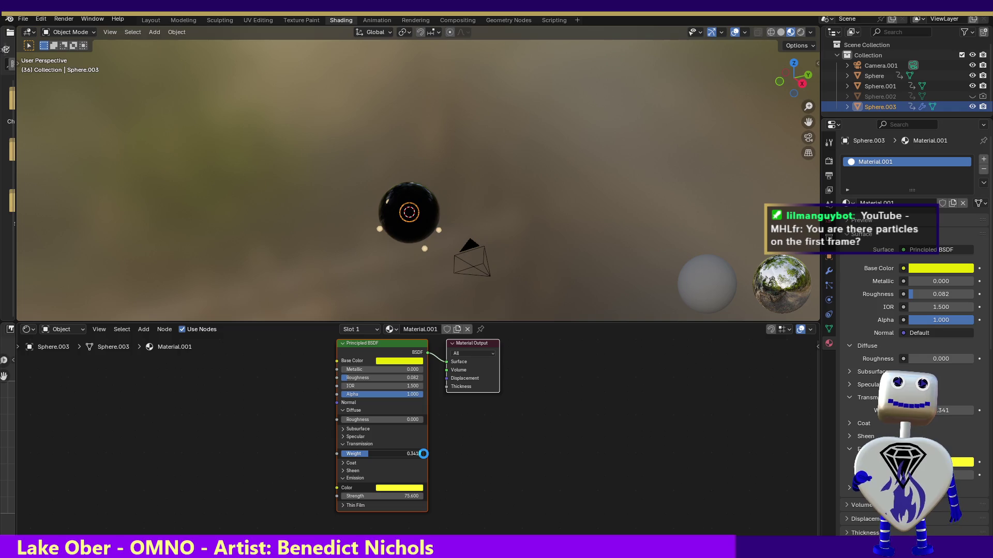
drag(422, 453, 424, 458)
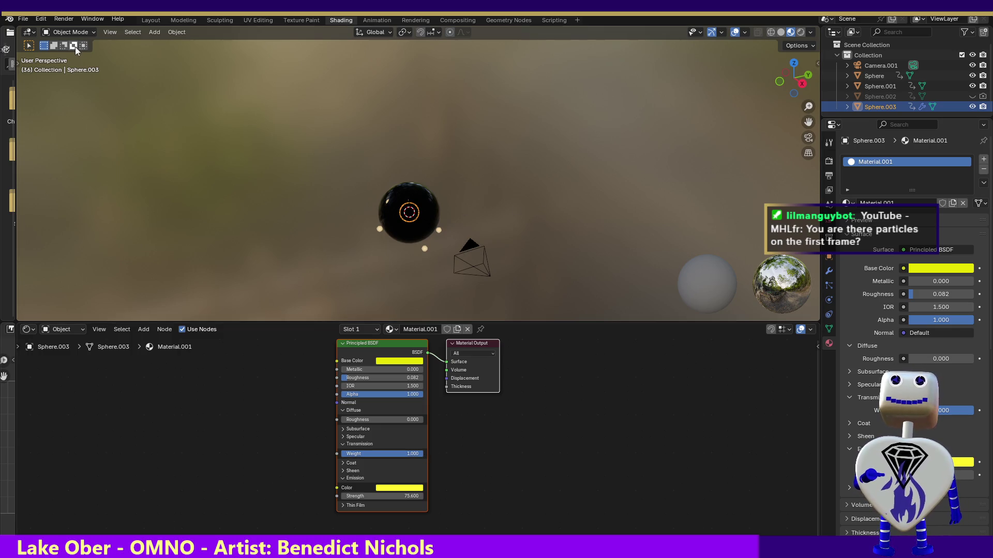
click(69, 21)
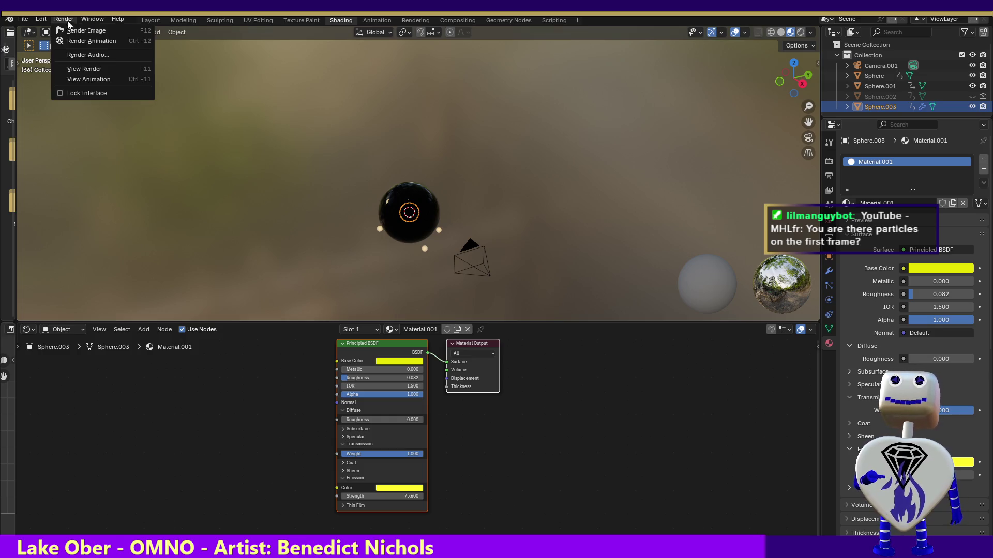
Step: Render a test image of the sphere, close it, and go to the Layout workspace
click(87, 28)
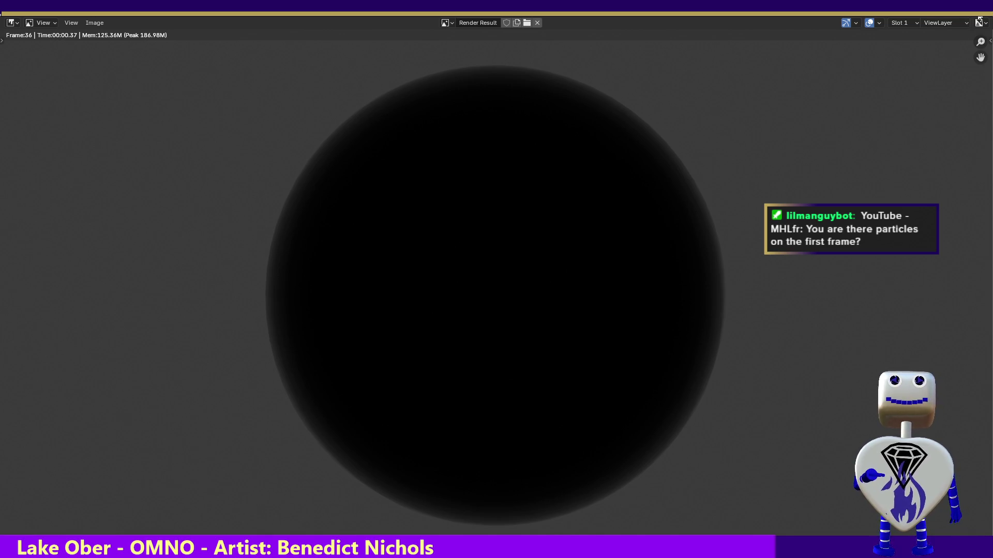
key(Escape)
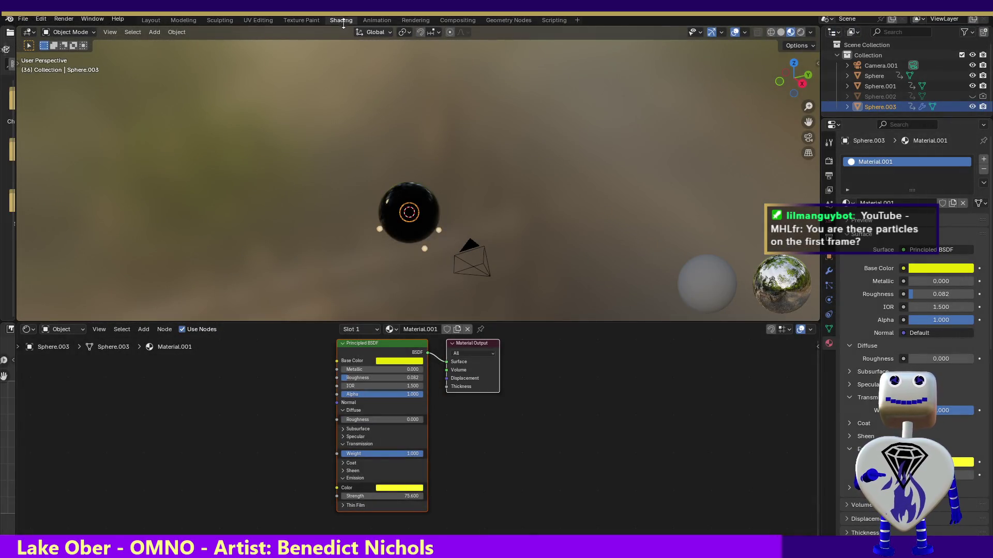
click(150, 20)
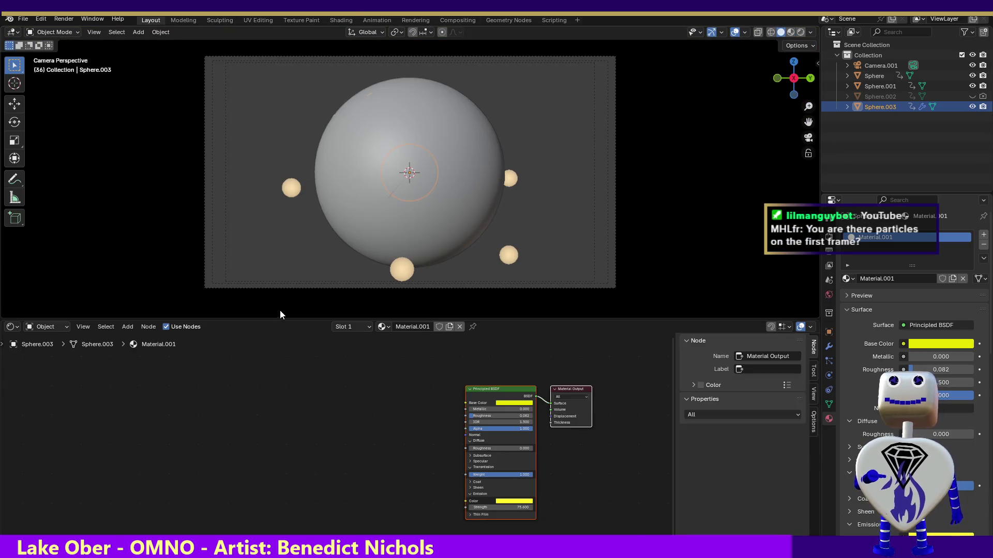
Step: Enlarge the viewport, move to the Modeling workspace and select Camera.001
drag(282, 319, 281, 355)
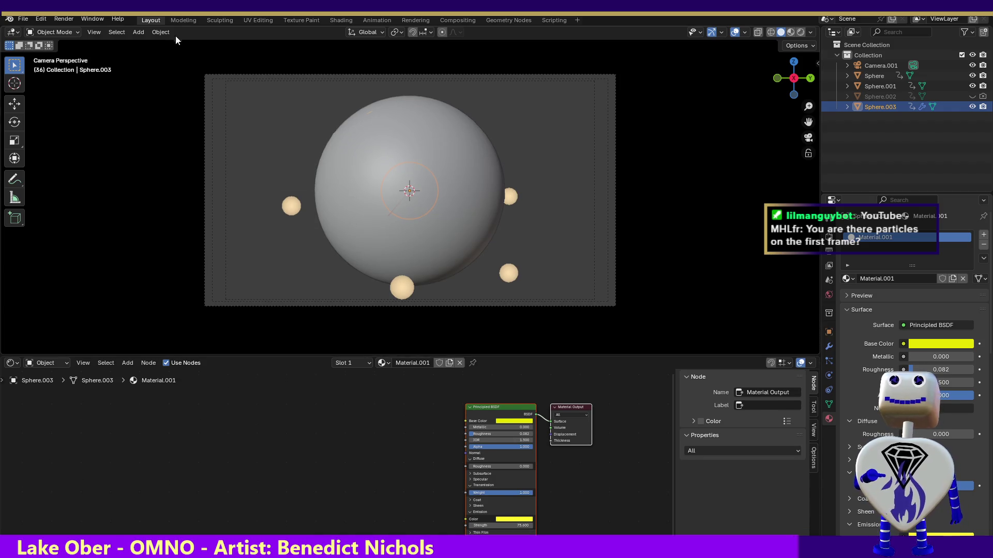
click(185, 19)
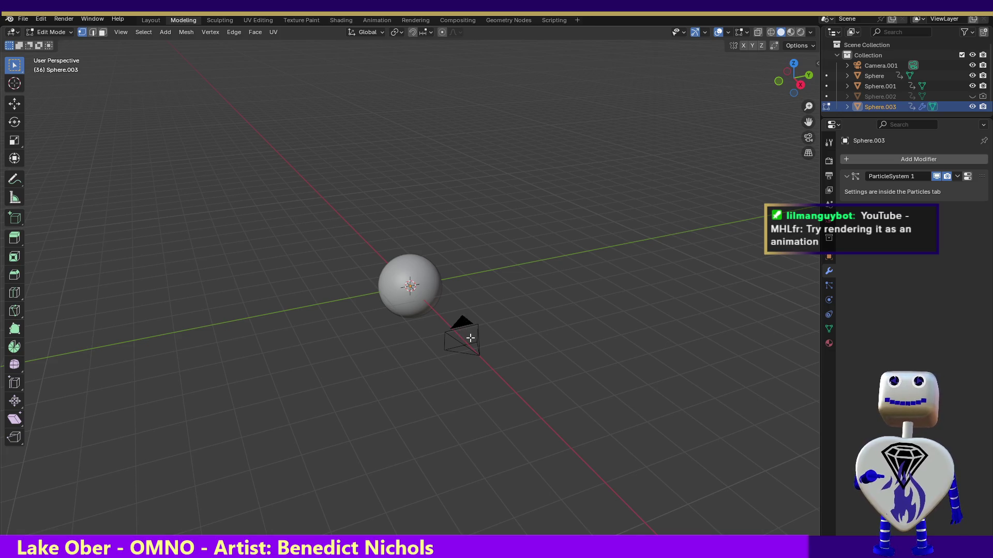
drag(429, 325, 552, 393)
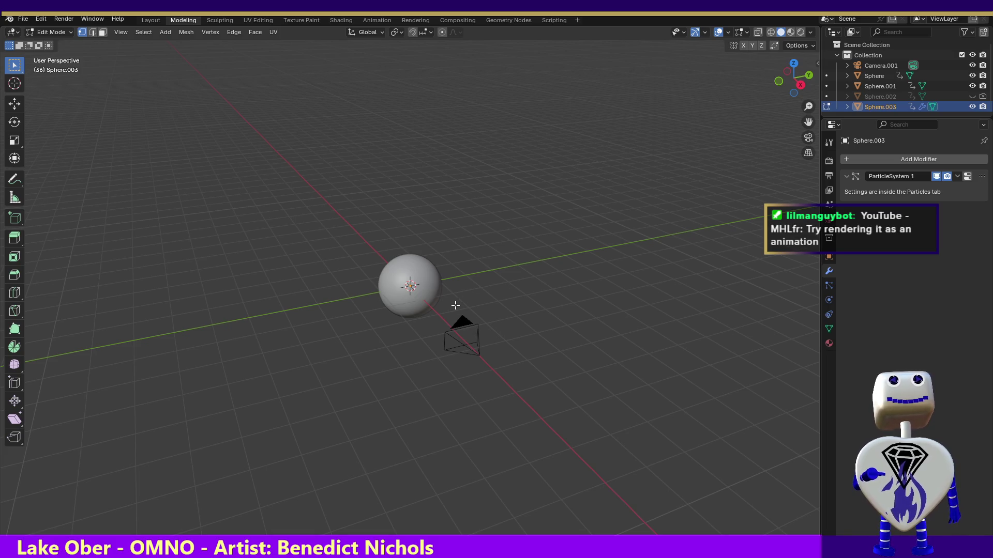
click(874, 66)
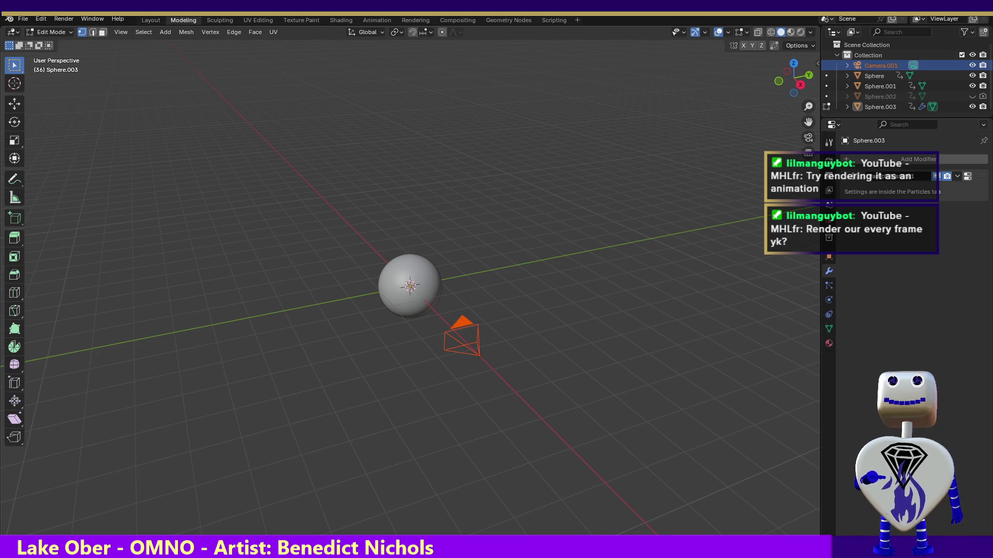
Step: Go to the Animation workspace and scrub the dope sheet to frame 14
click(378, 19)
mouse_move(200, 418)
mouse_down()
mouse_move(130, 414)
mouse_move(151, 403)
mouse_up()
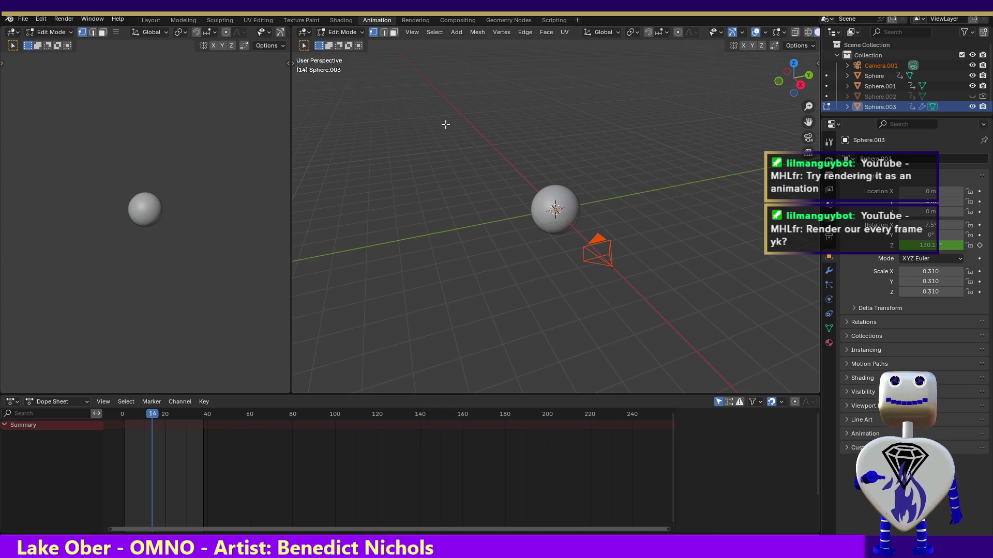
Step: Select the sphere and toggle Sphere.003 and Sphere.002 viewport visibility off and on
drag(445, 125, 591, 254)
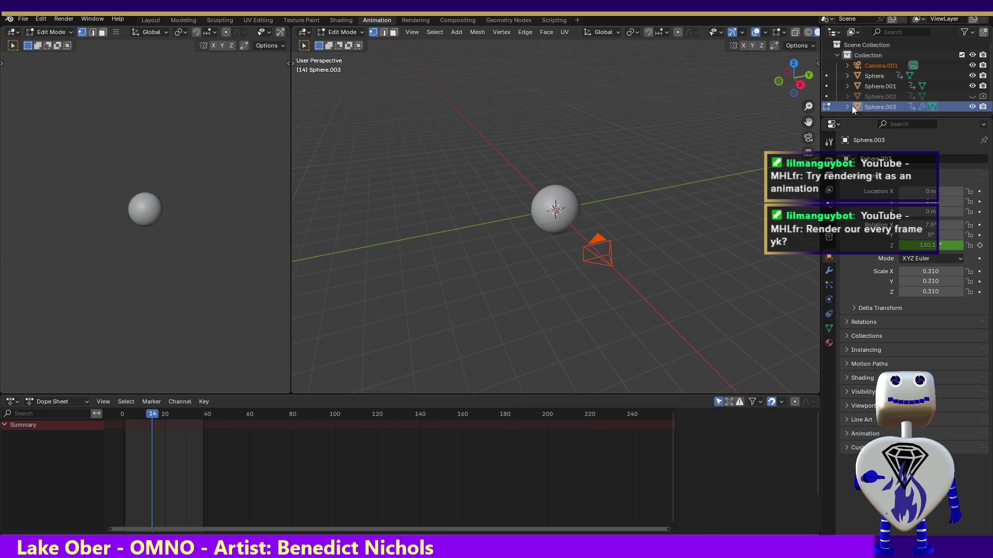
click(971, 96)
click(972, 107)
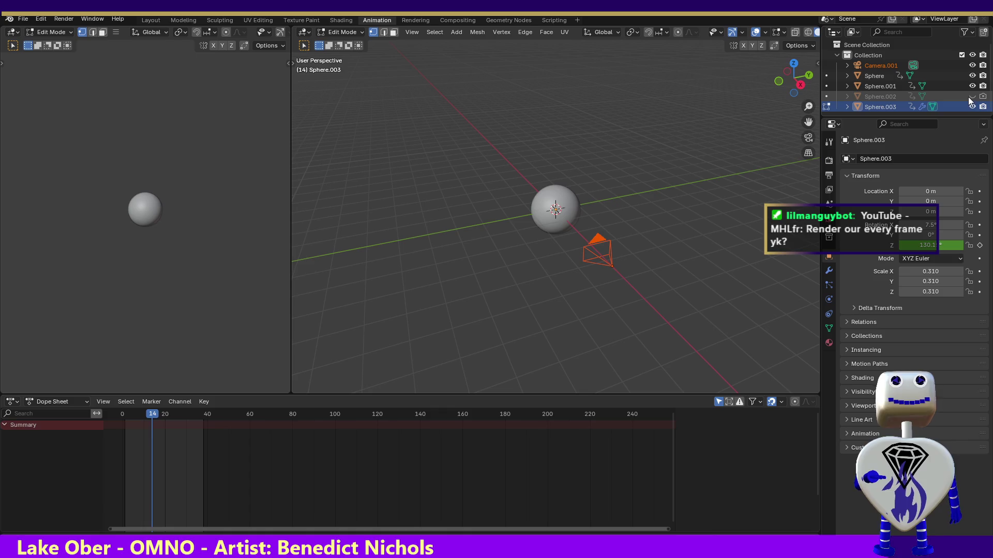
click(972, 106)
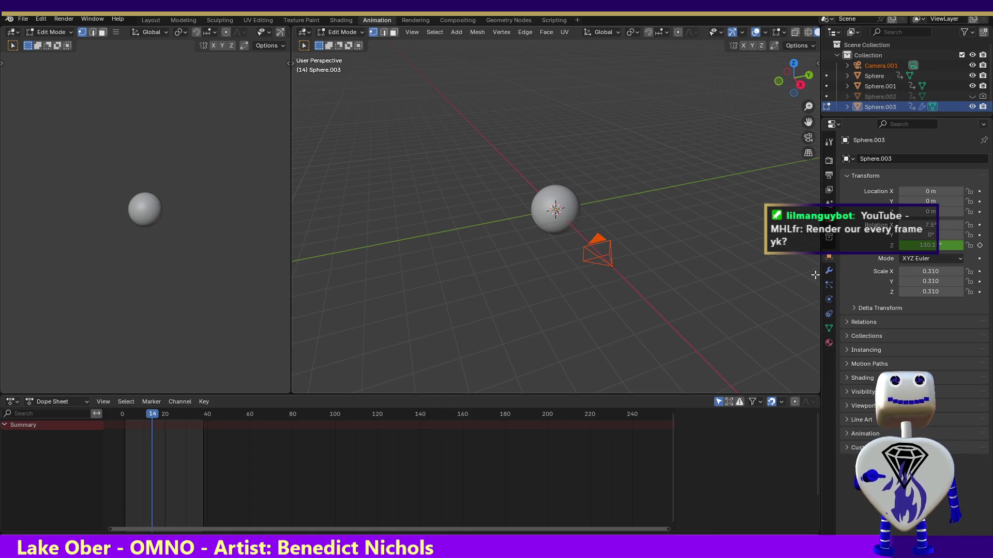
click(972, 96)
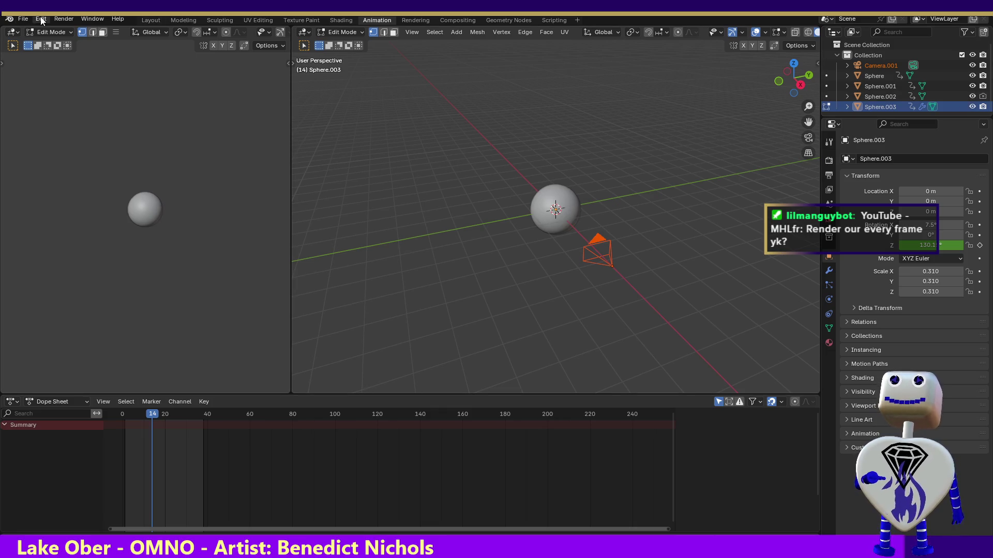
Step: Render frame 14 of the sphere and close the dark result
click(63, 18)
click(63, 26)
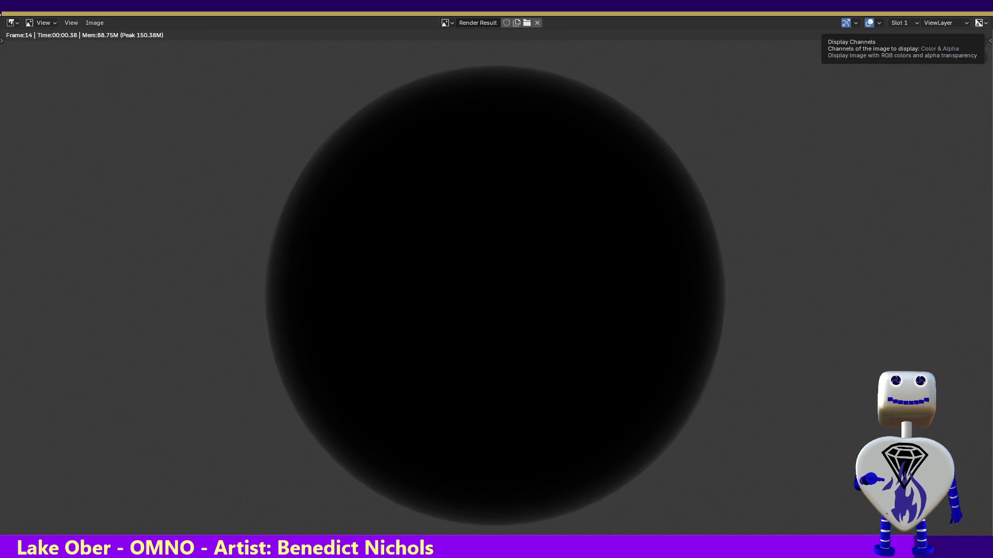
mouse_move(629, 119)
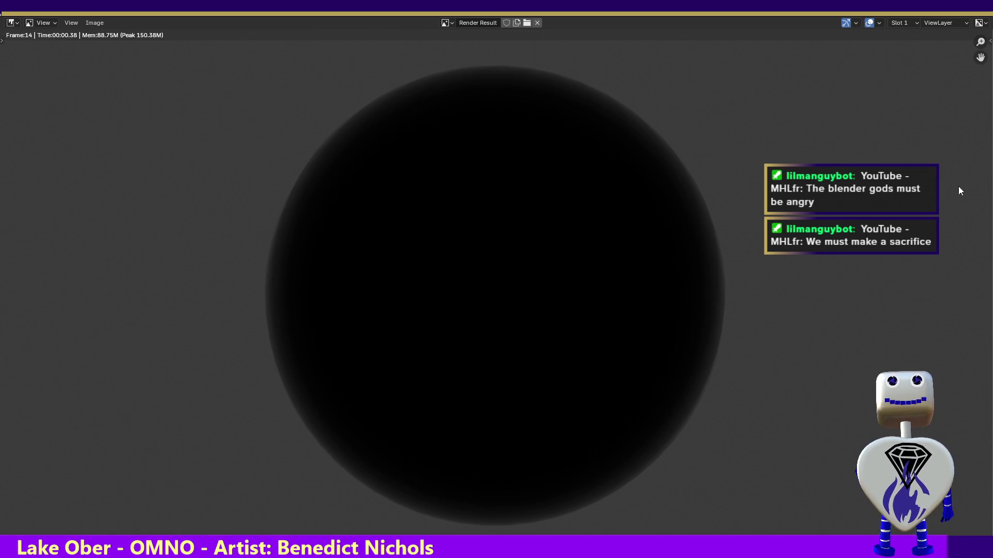
key(Escape)
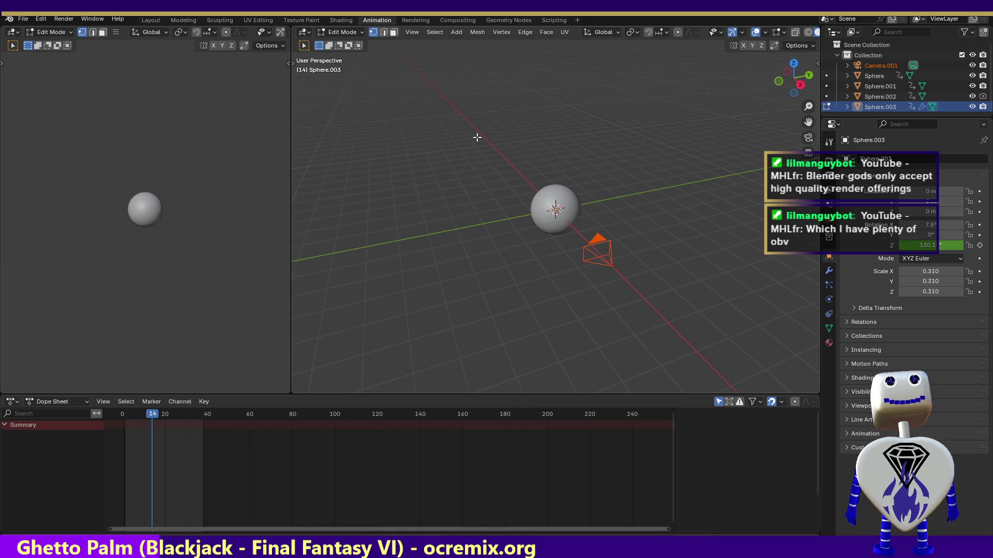
Step: Move to frame 8, reselect the sphere and render it again with F12
drag(159, 415, 139, 417)
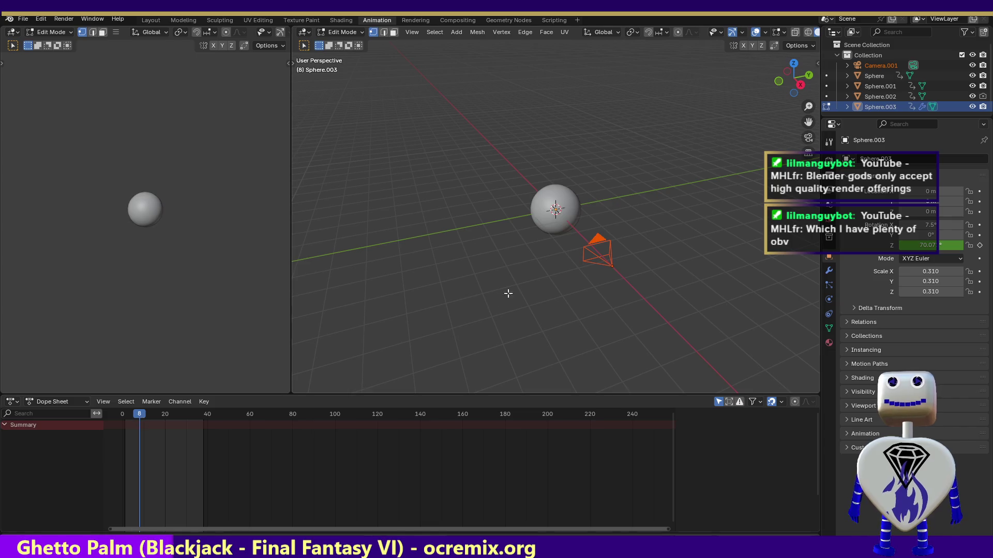
drag(490, 121, 590, 244)
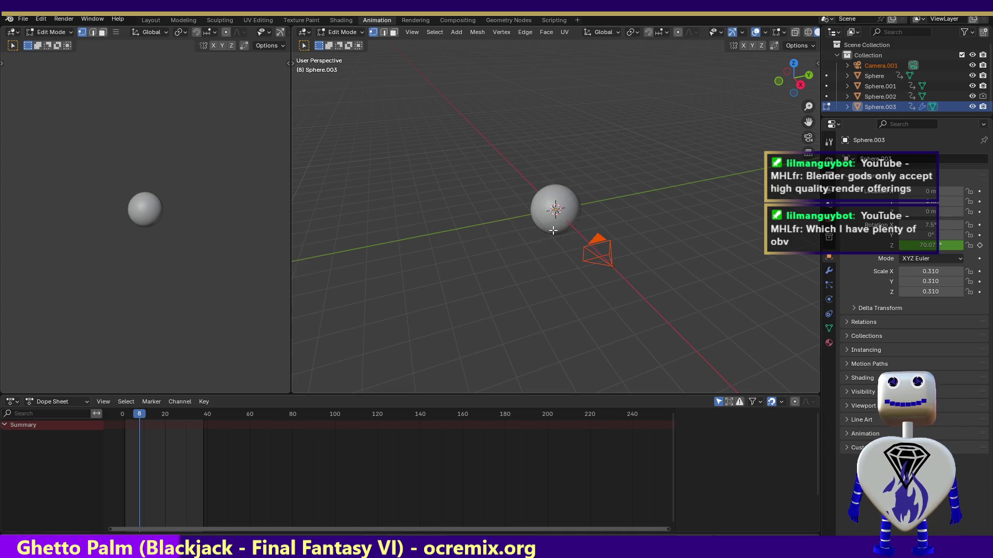
key(F12)
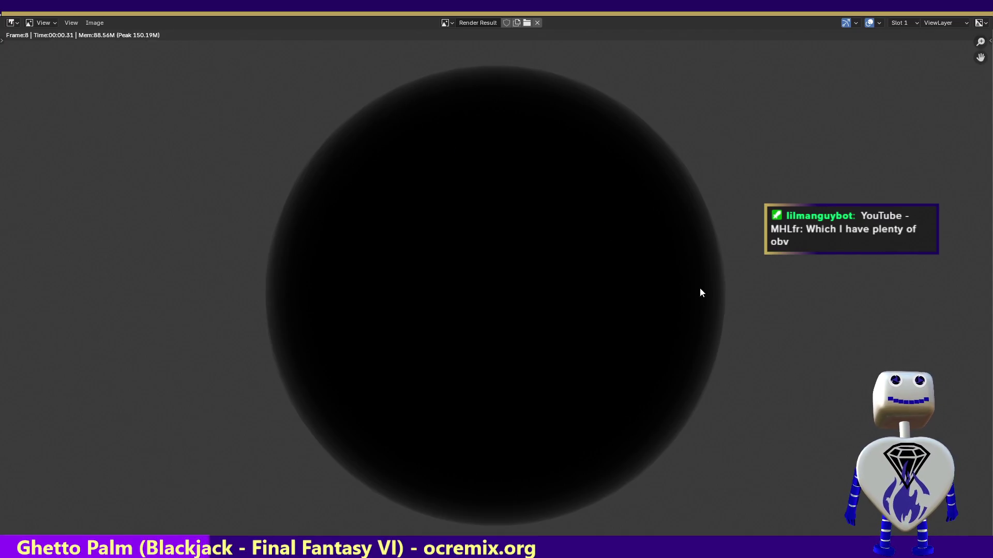
key(Escape)
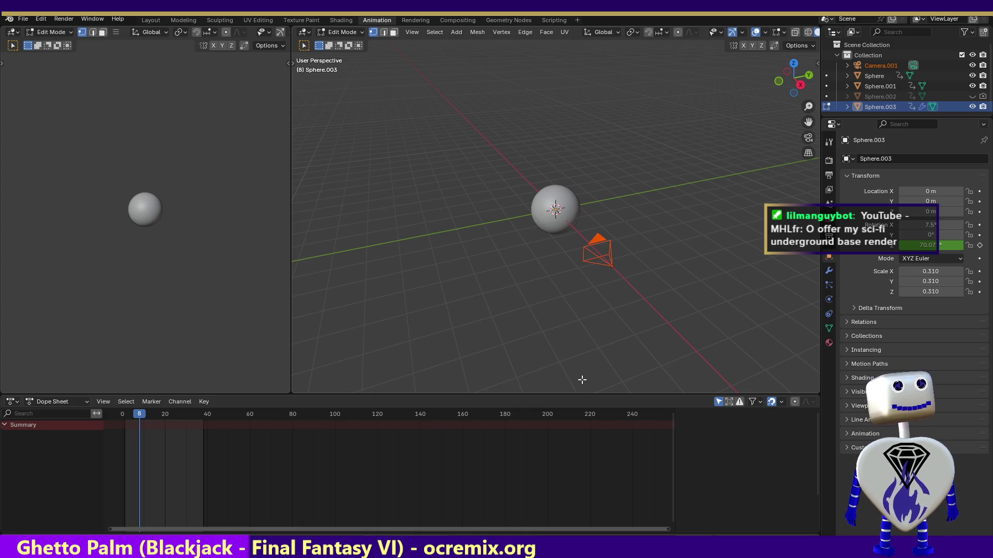
Step: Review the sphere's Visibility and Relations panels, then return to the Shading workspace
click(845, 392)
click(844, 322)
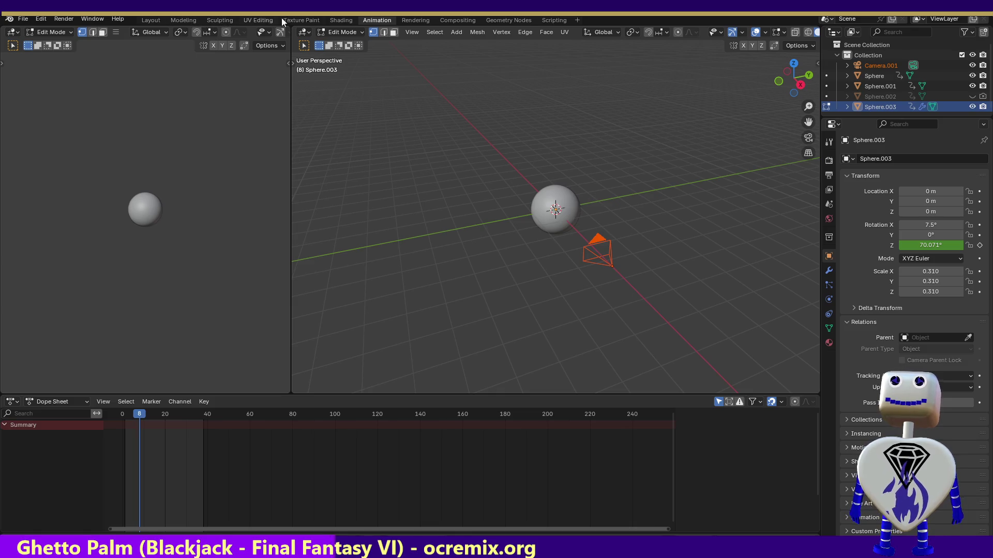
click(333, 19)
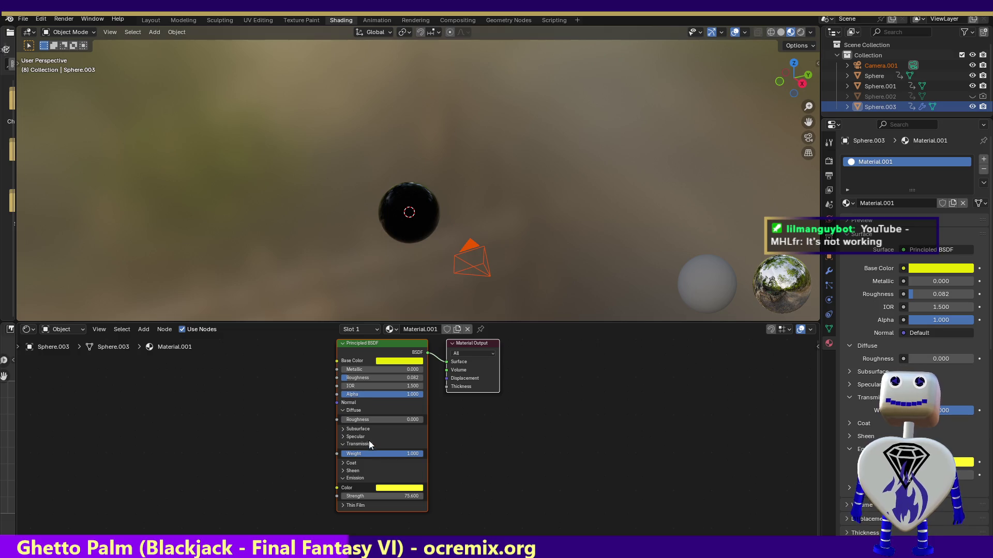
Step: Expand the Principled BSDF Specular settings and peek at the Subsurface settings
click(351, 437)
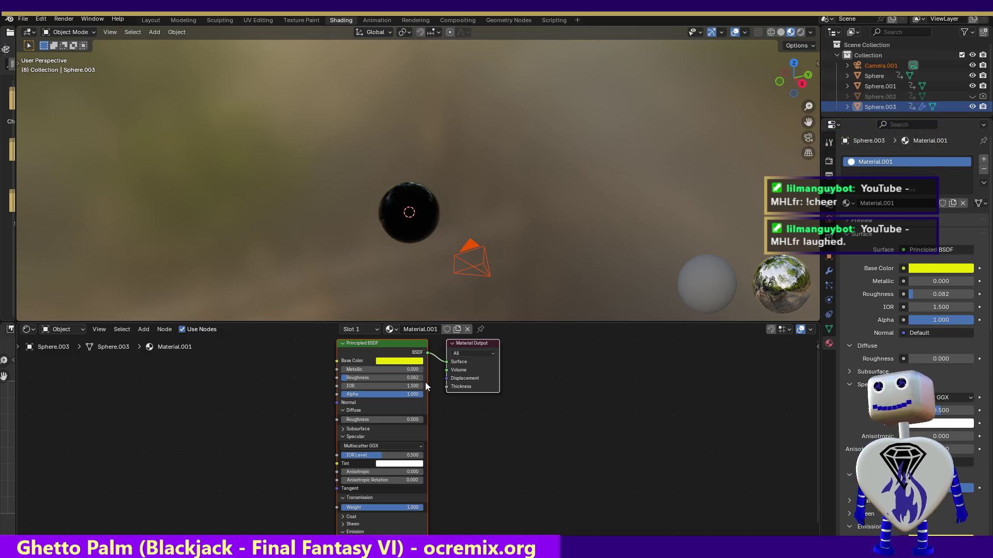
click(343, 428)
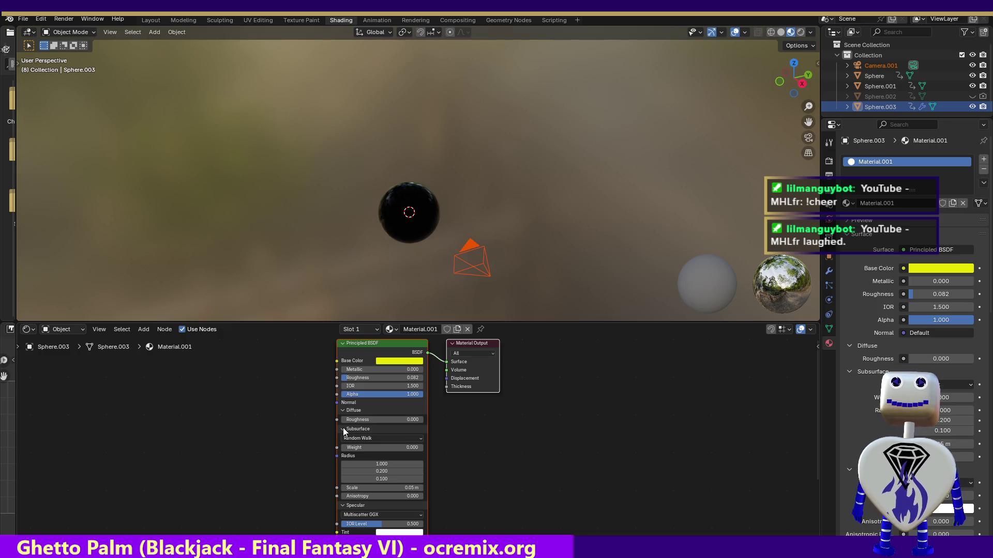
click(343, 430)
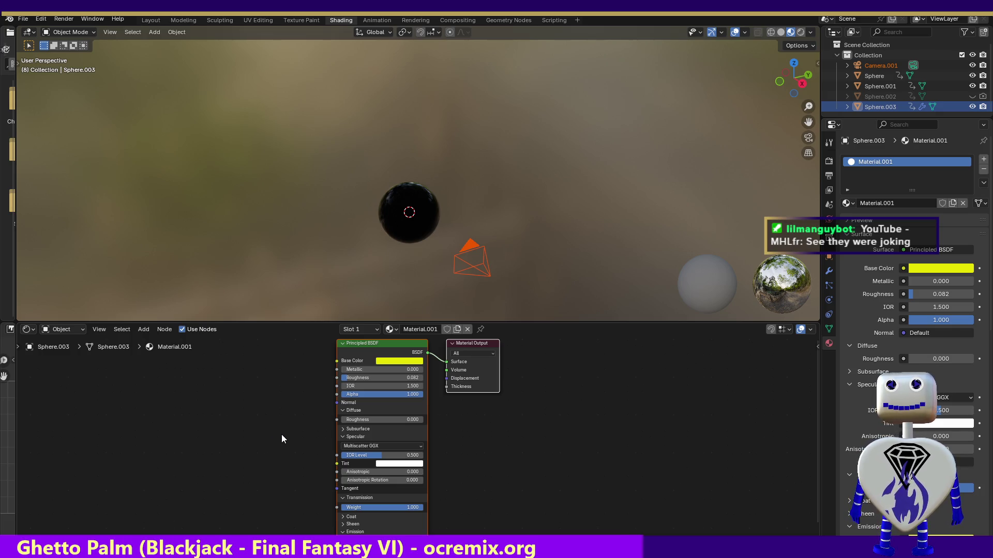
Step: Paste the base yellow into the Specular Tint, ready for another test render
click(392, 466)
key(ctrl+v)
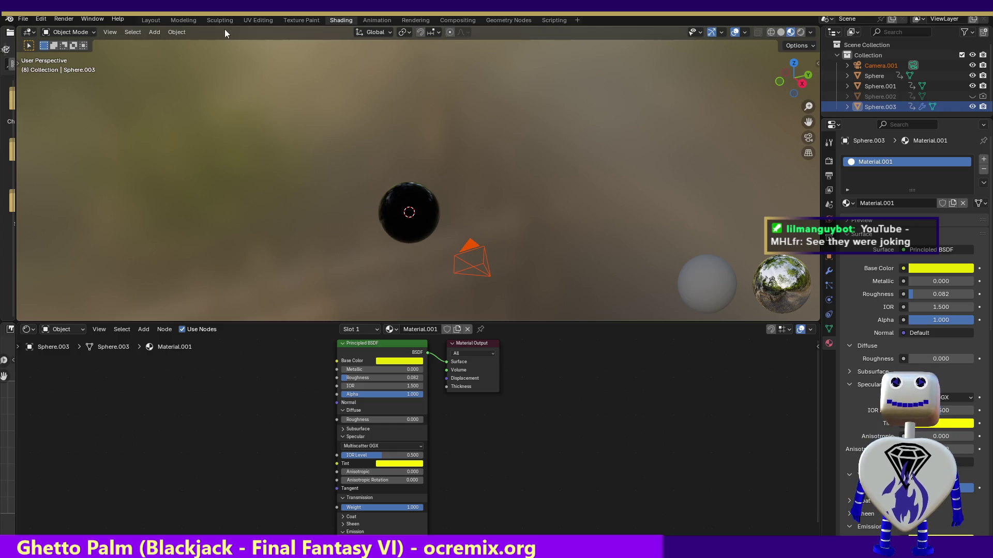
click(64, 19)
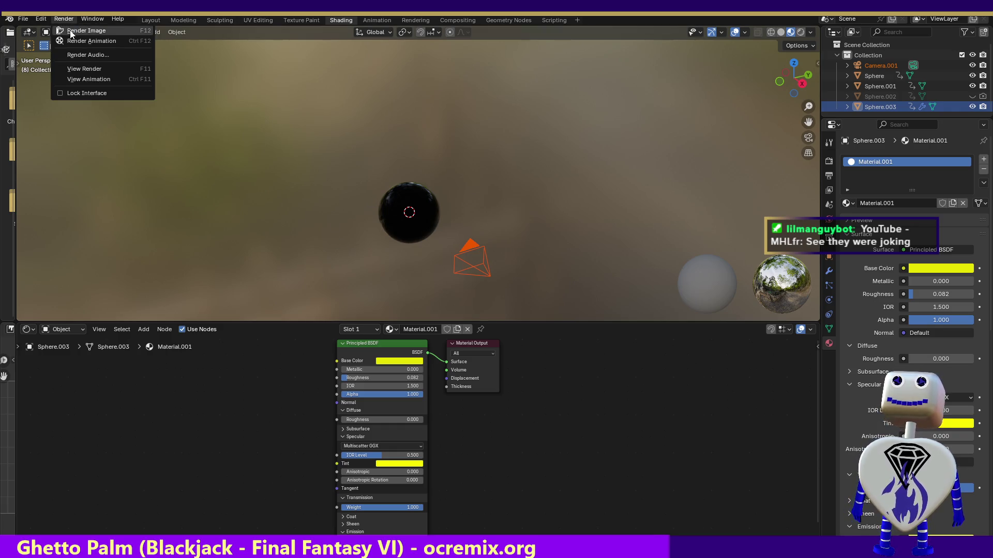
click(72, 32)
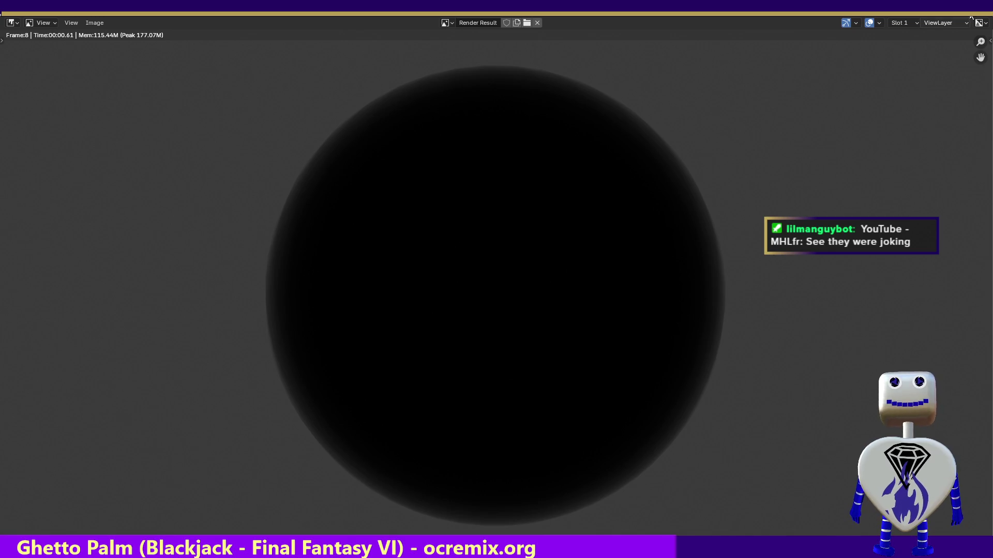
key(Escape)
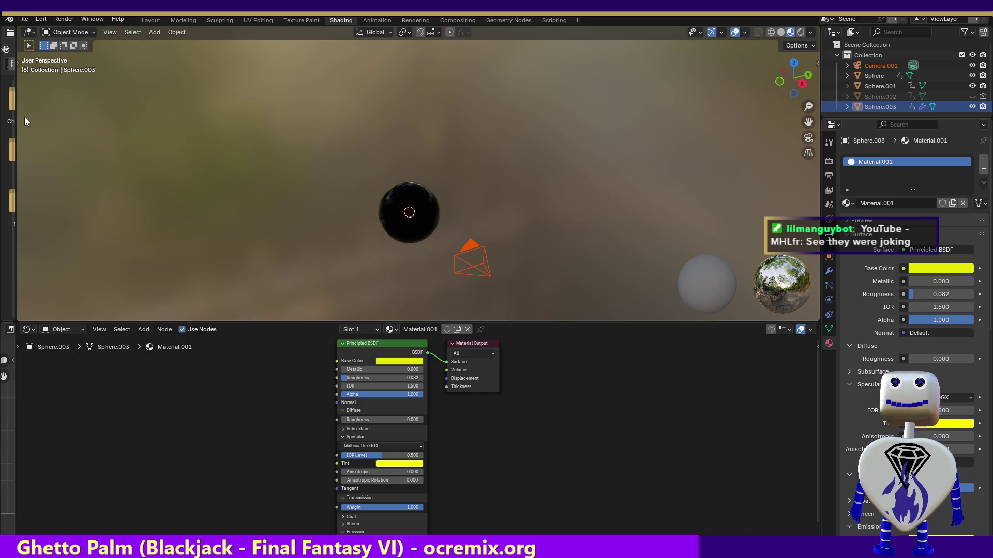
click(24, 18)
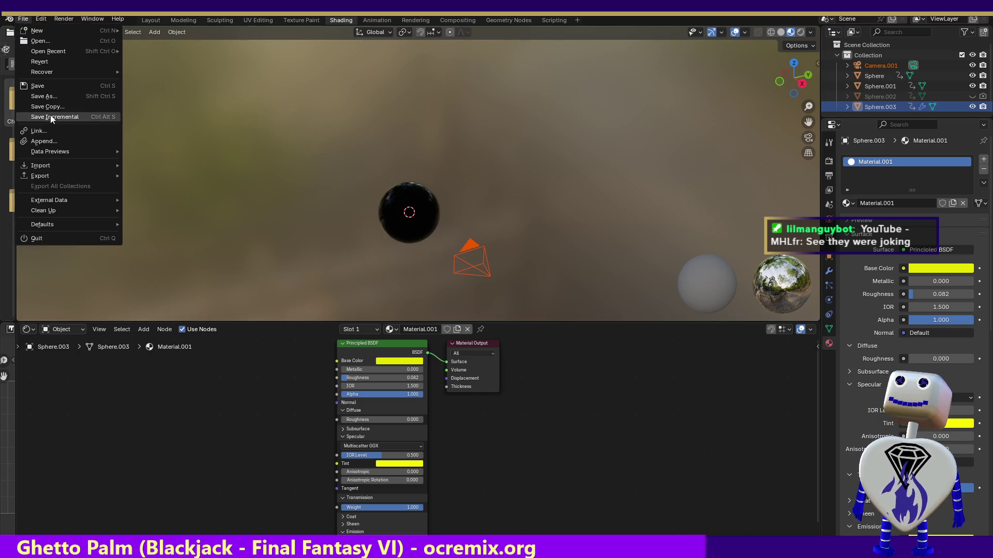
click(40, 62)
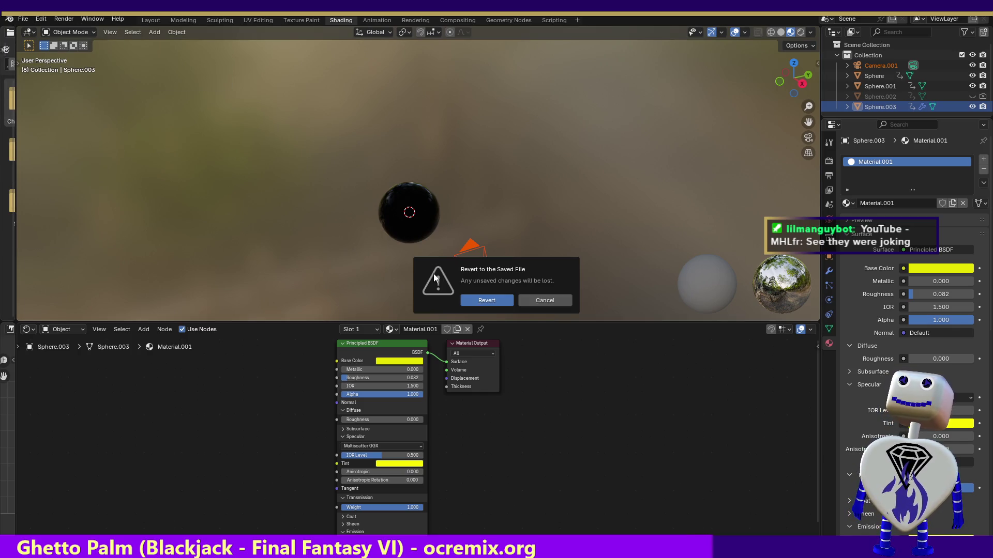
click(487, 301)
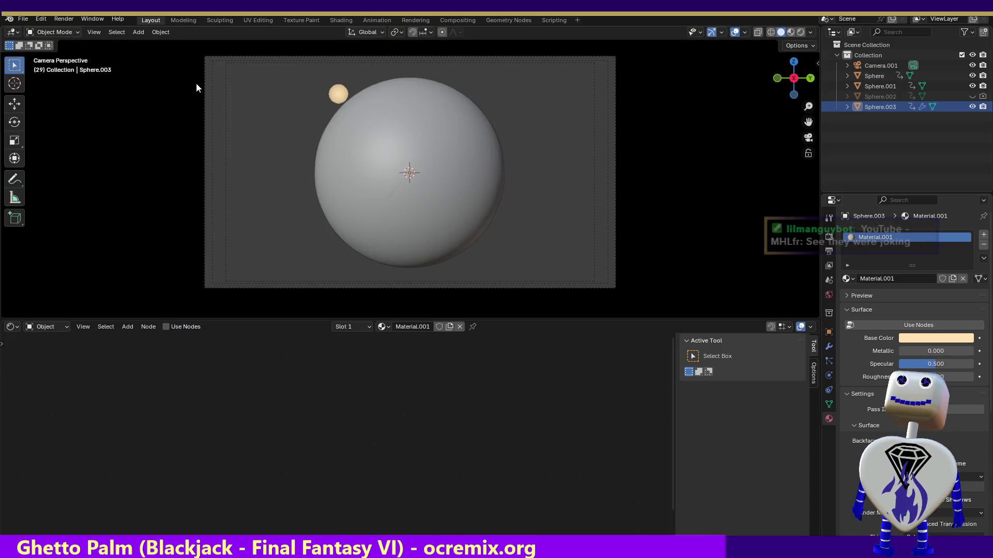
Step: Select Sphere.001 and delete its Image Texture, Invert Color and Bump nodes
click(434, 225)
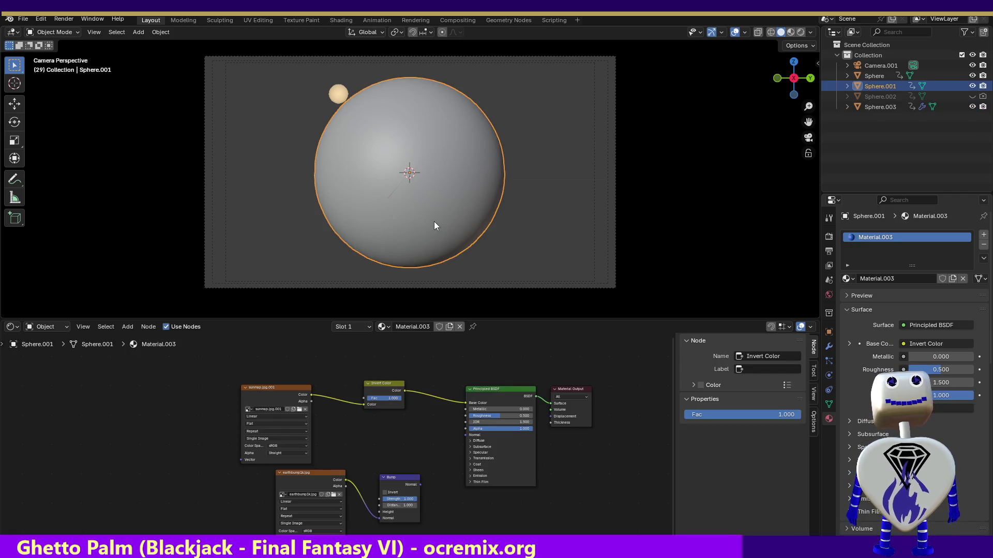
drag(198, 360, 423, 469)
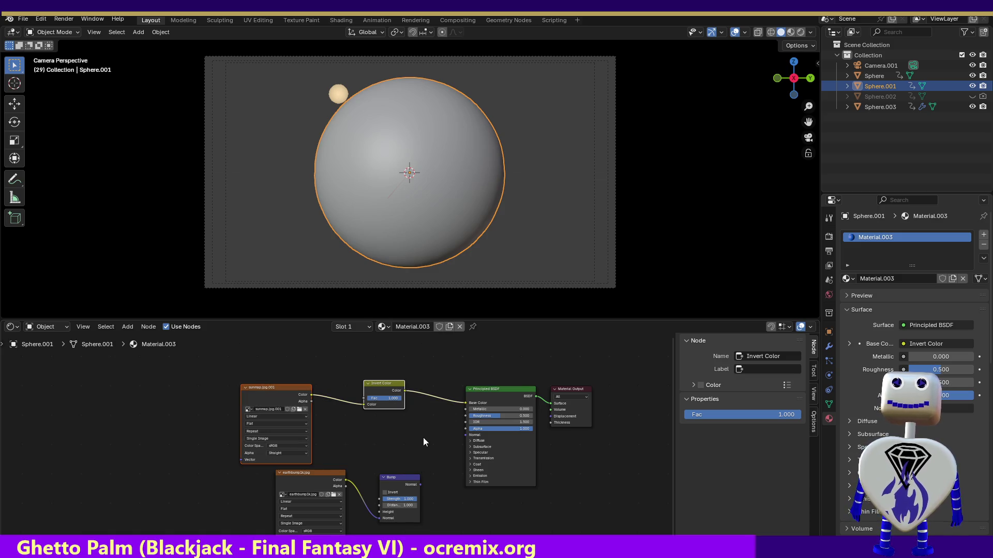
key(Delete)
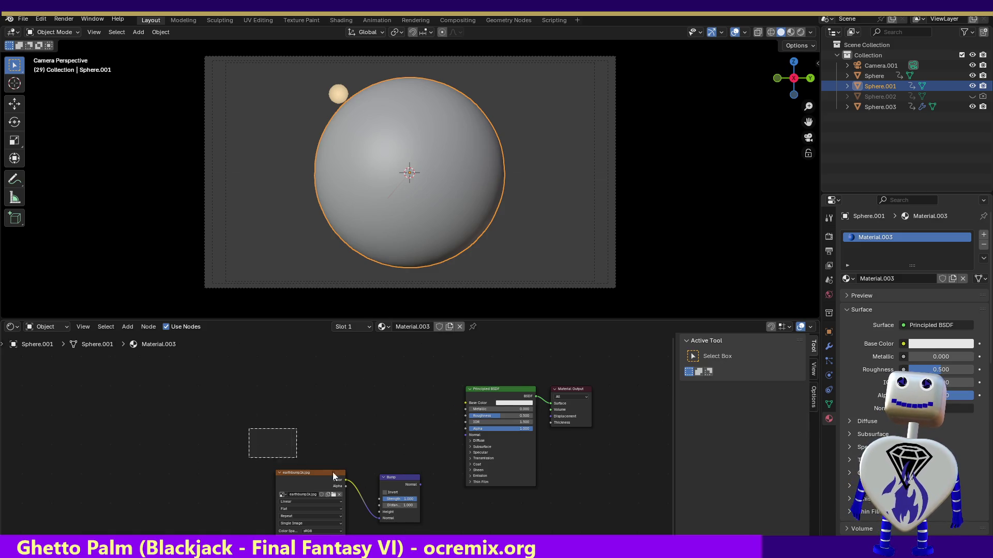
drag(296, 463, 456, 536)
key(Delete)
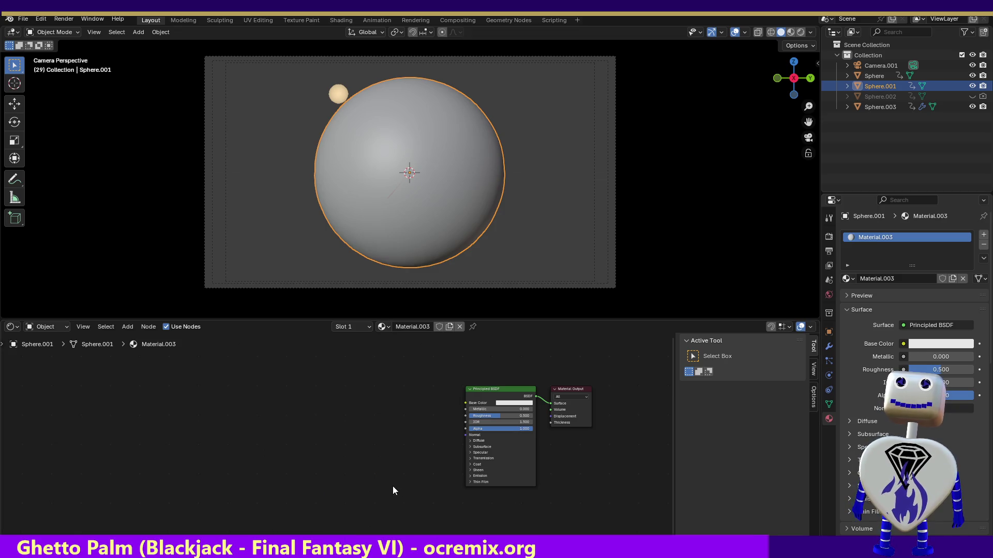
Step: Set the base colour to black and lower Roughness to 0.091
click(509, 405)
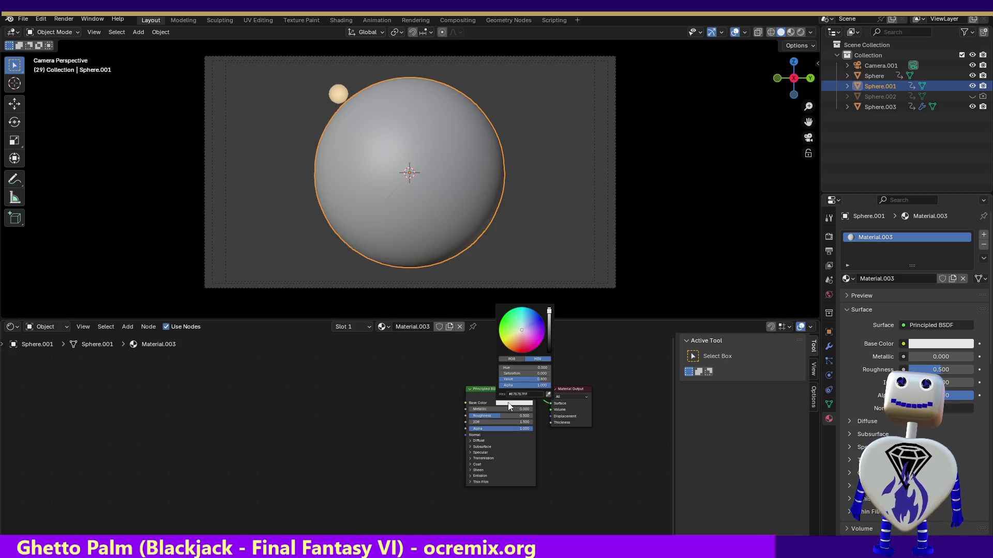
drag(550, 313, 550, 349)
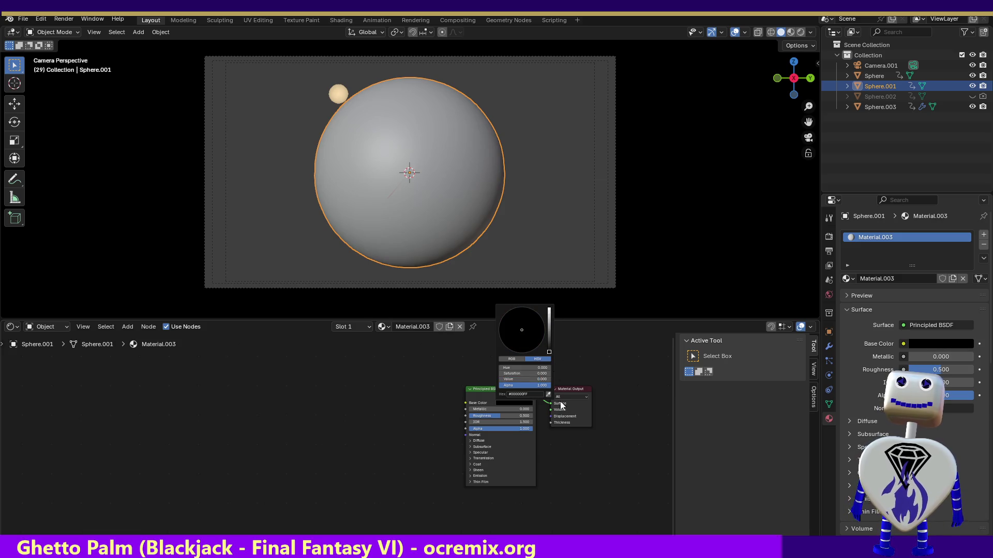
drag(491, 416, 470, 416)
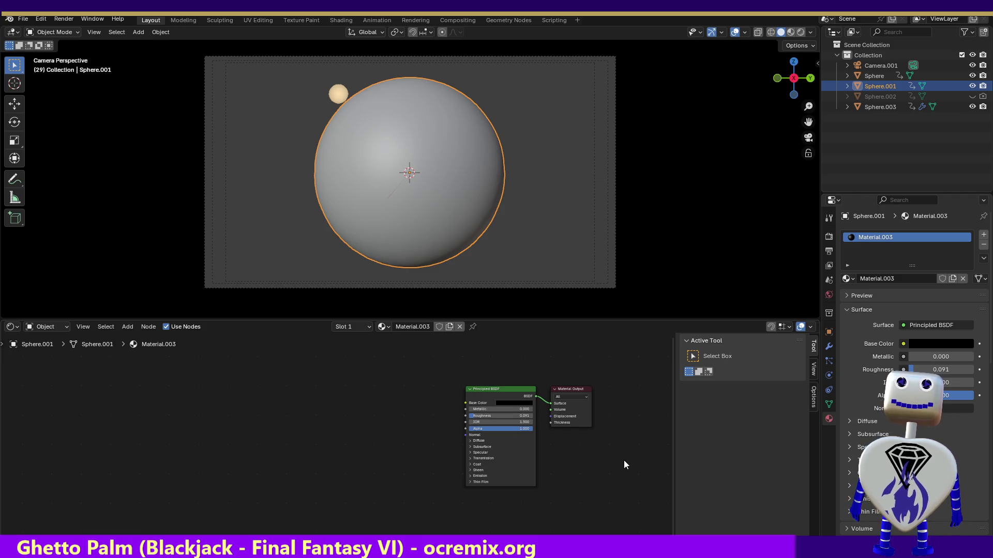
Step: Lower the Sheen Roughness and set the Sheen Tint to full yellow
click(469, 472)
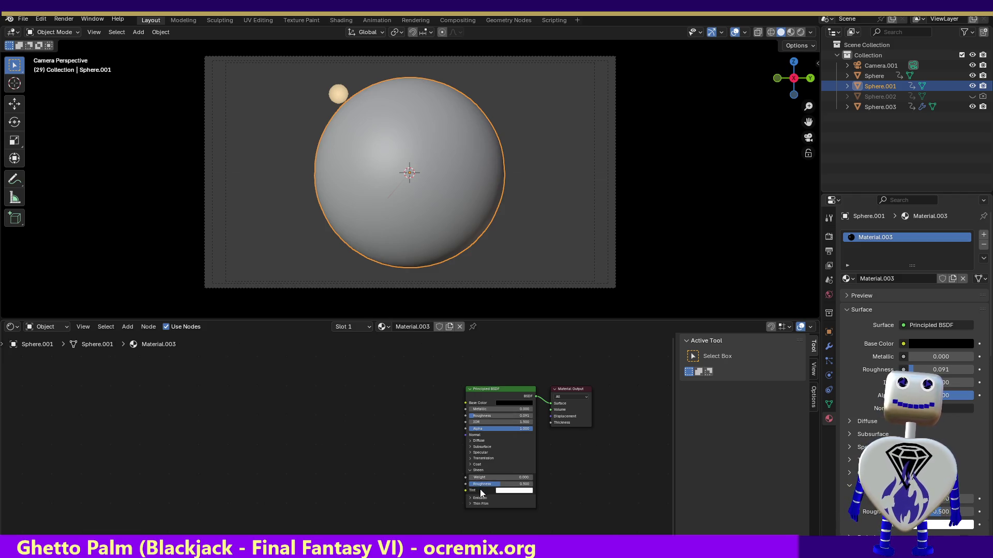
mouse_move(495, 487)
mouse_down()
mouse_move(471, 484)
mouse_move(508, 485)
mouse_up()
click(510, 491)
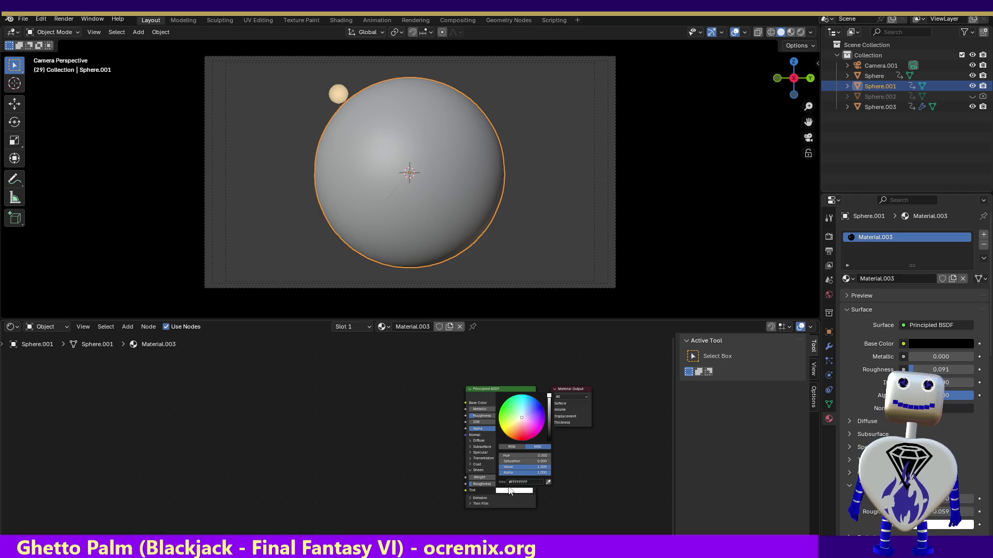
click(522, 425)
mouse_move(549, 396)
mouse_down()
mouse_move(549, 407)
mouse_move(502, 428)
mouse_up()
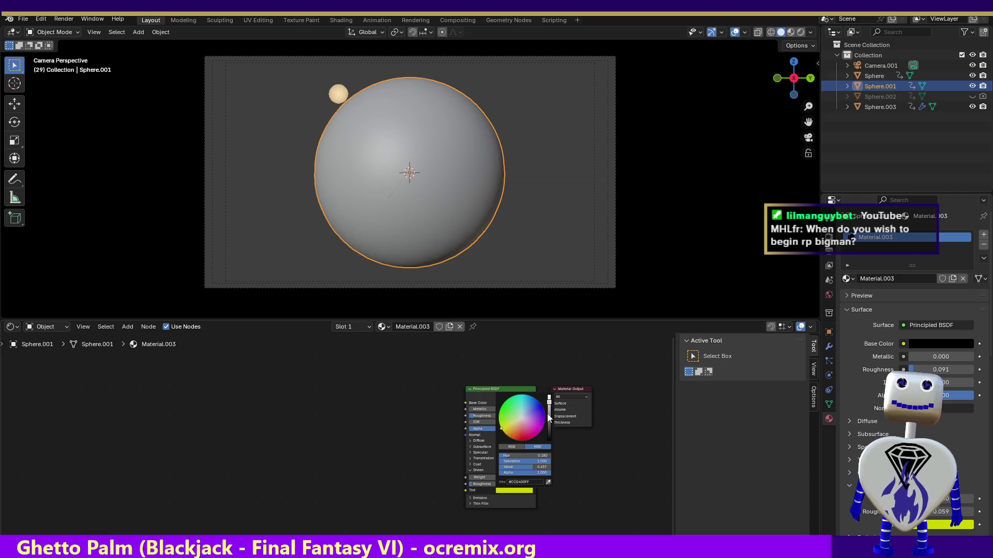
mouse_move(550, 410)
mouse_down()
mouse_move(549, 397)
mouse_move(549, 428)
mouse_up()
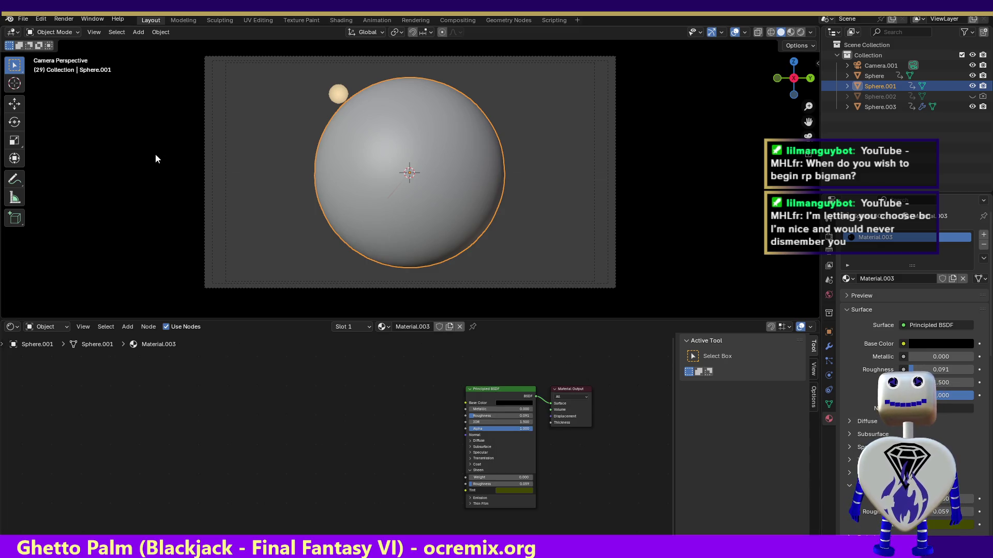
click(218, 20)
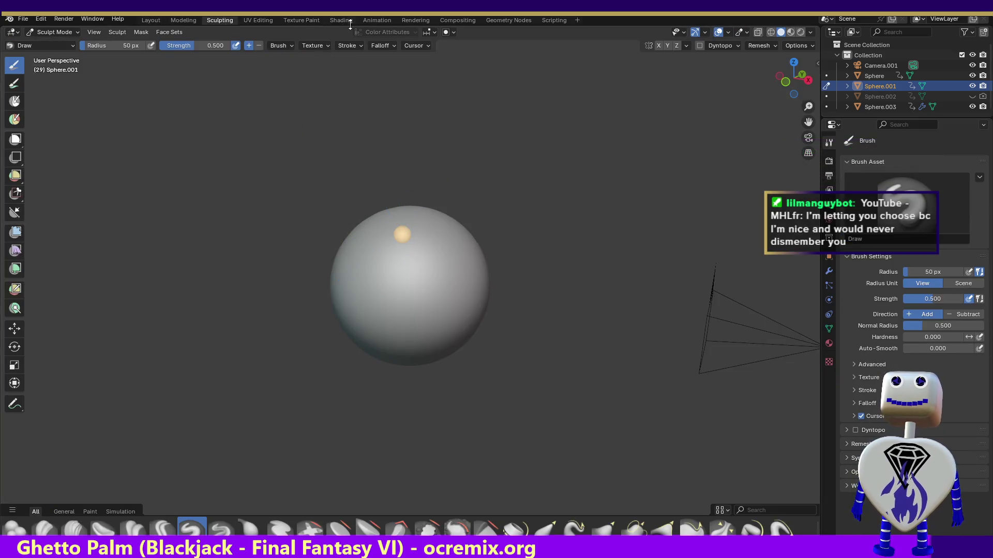
Step: Scrub through Sphere.001's Z rotation keyframes in the Animation workspace dope sheet
click(378, 20)
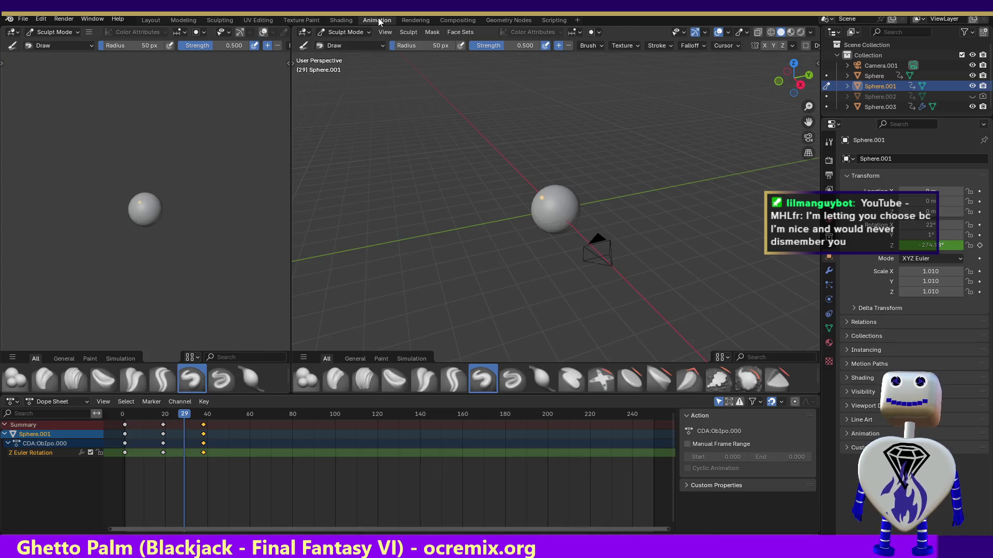
mouse_move(181, 412)
mouse_down()
mouse_move(170, 405)
mouse_move(203, 405)
mouse_up()
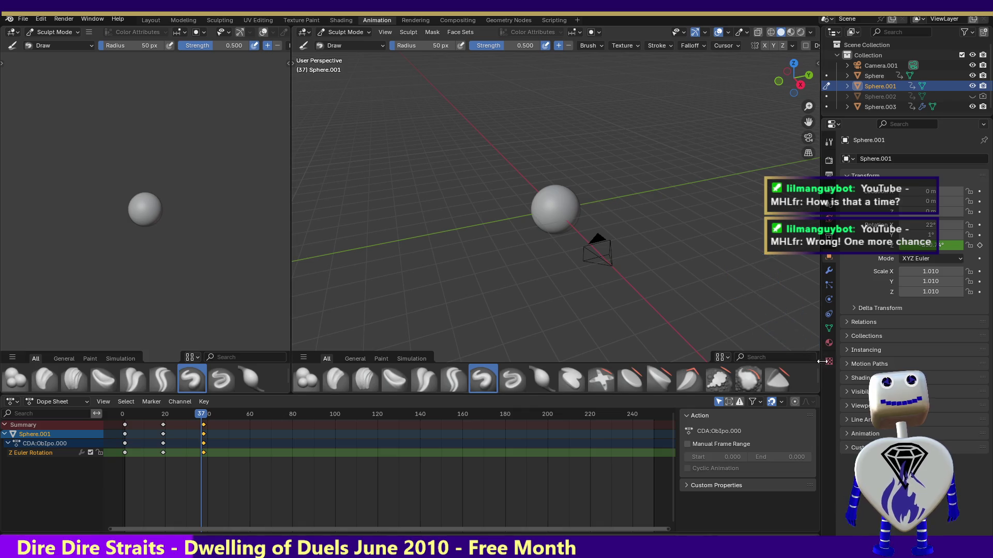
Step: Preview a render of the current frame and dismiss the result
click(68, 20)
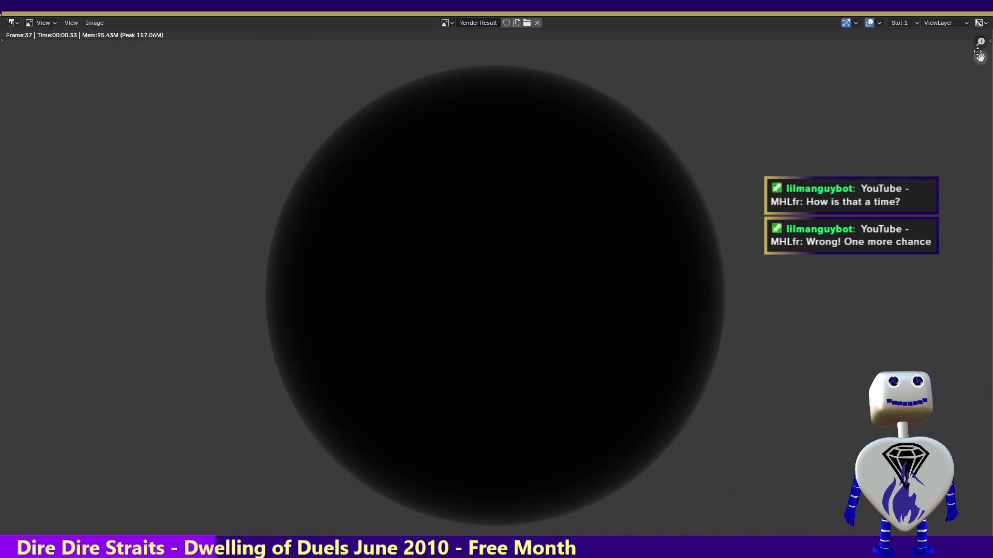
key(Escape)
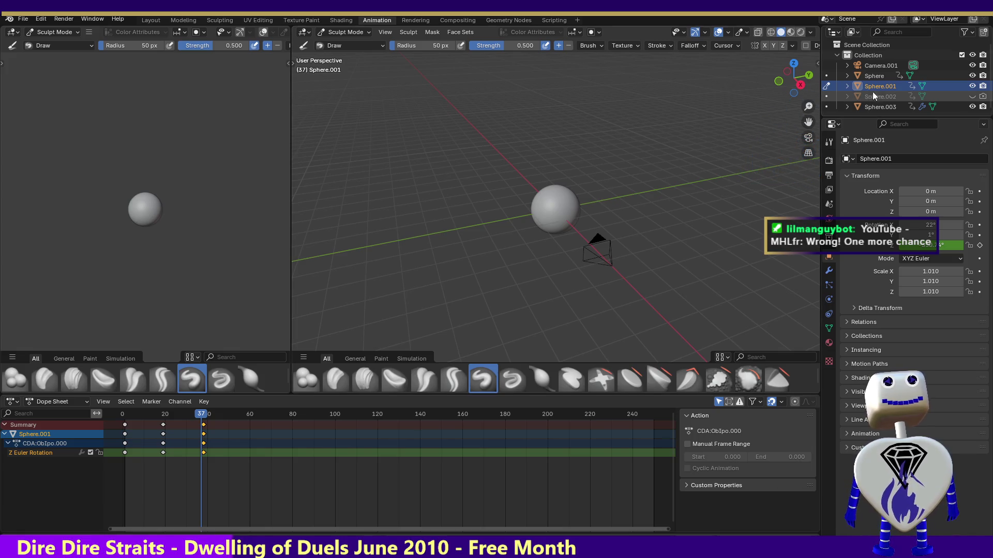
Step: Select Sphere.003, try a sculpt stroke on the sphere and undo it so it stays smooth
click(882, 108)
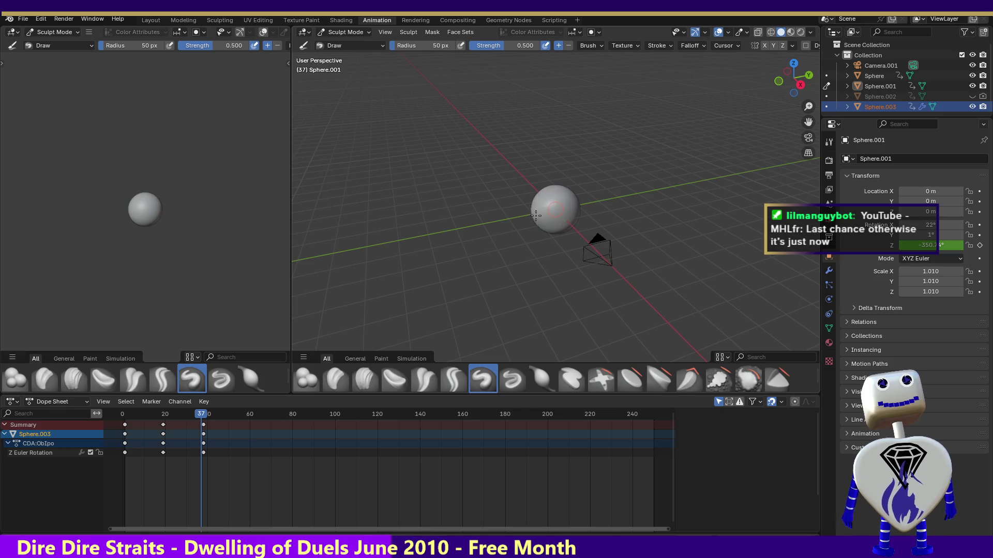
drag(553, 200, 580, 181)
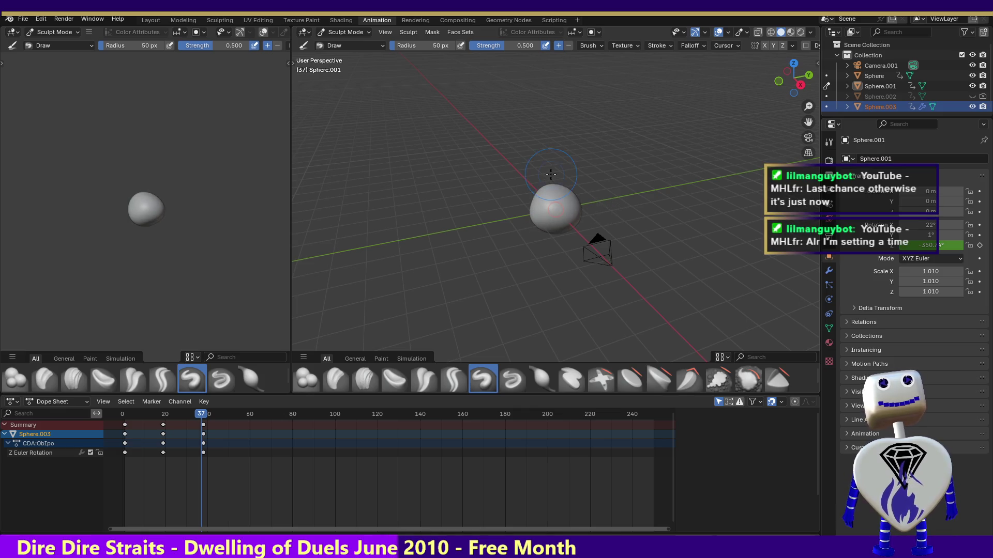
key(ctrl+z)
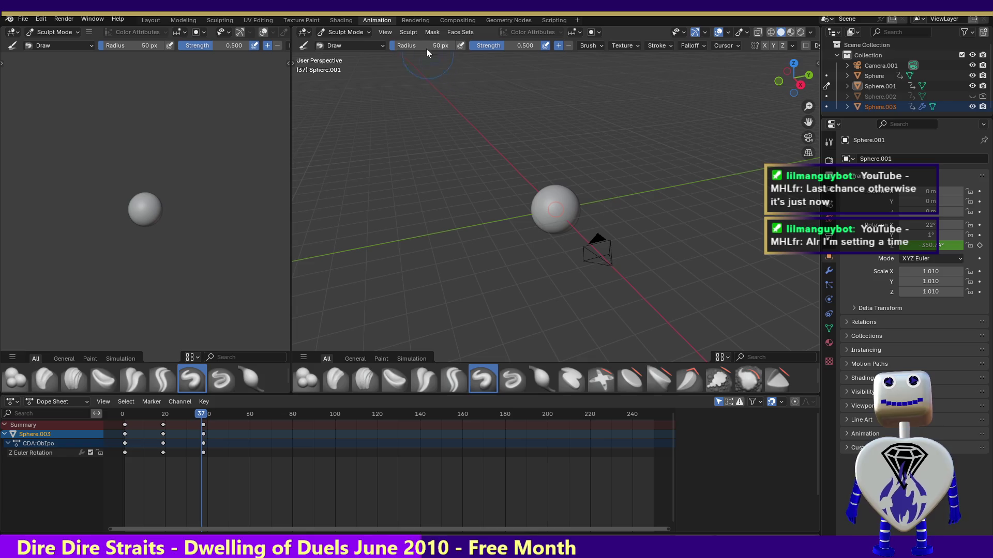
Step: Check the Rendering workspace, return to Animation in Object Mode, scrub the playhead and show the material settings
click(416, 21)
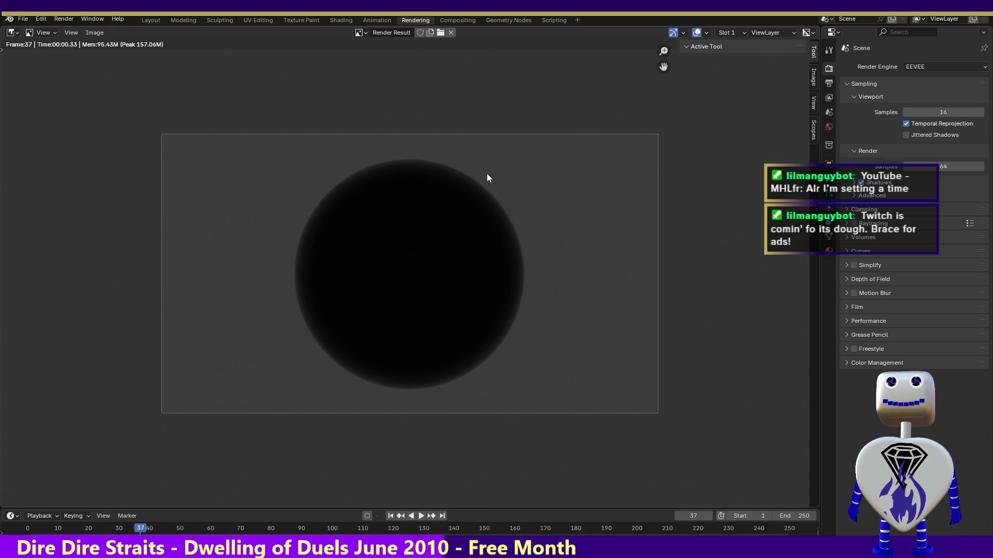
click(377, 20)
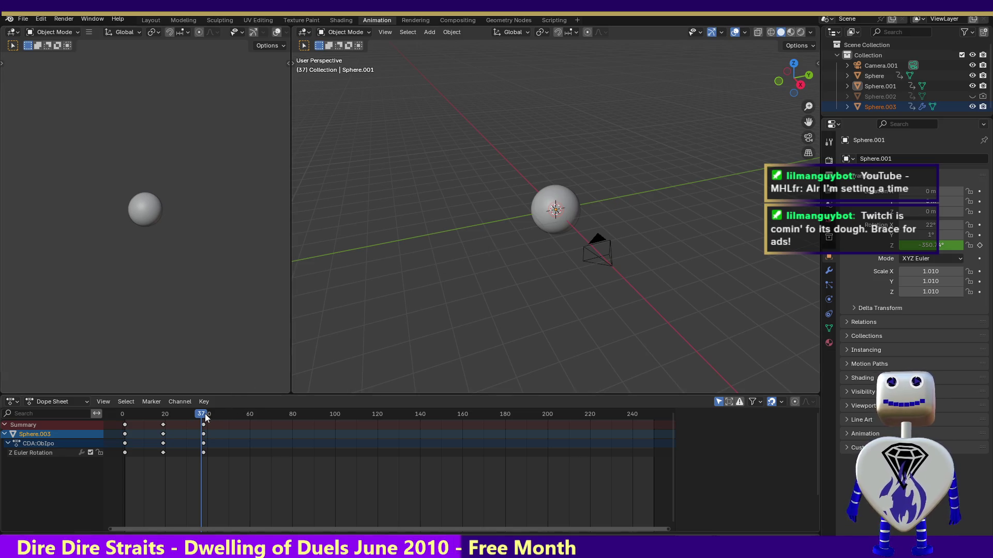
mouse_move(205, 414)
mouse_down()
mouse_move(184, 416)
mouse_move(205, 419)
mouse_up()
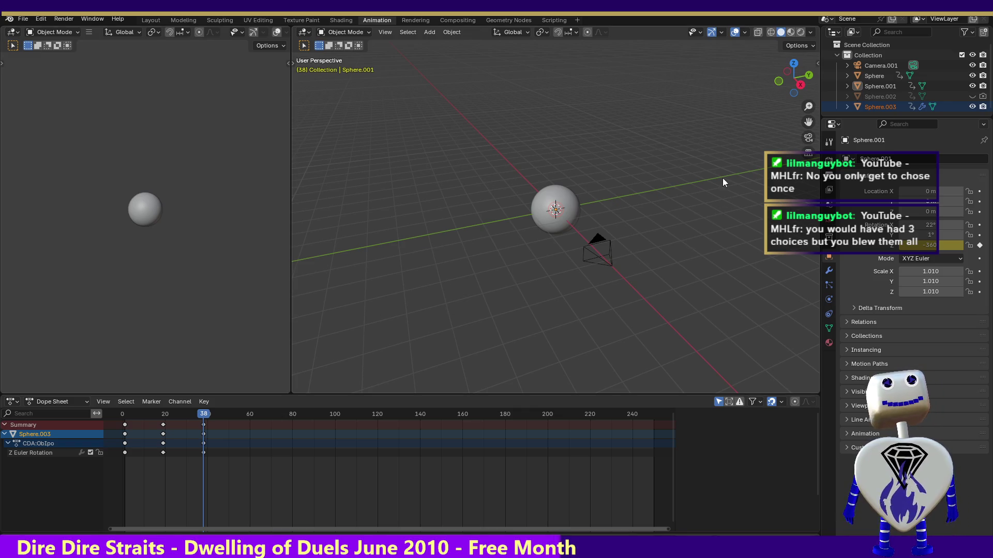
click(832, 344)
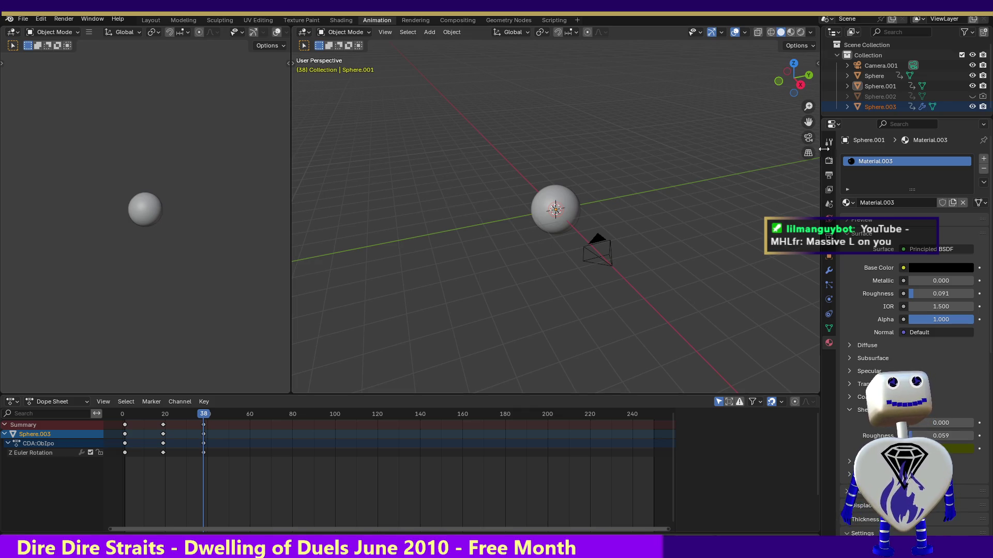
Step: Select Sphere.001 to show its rotation keyframes and rewind the playhead to frame 0
click(876, 87)
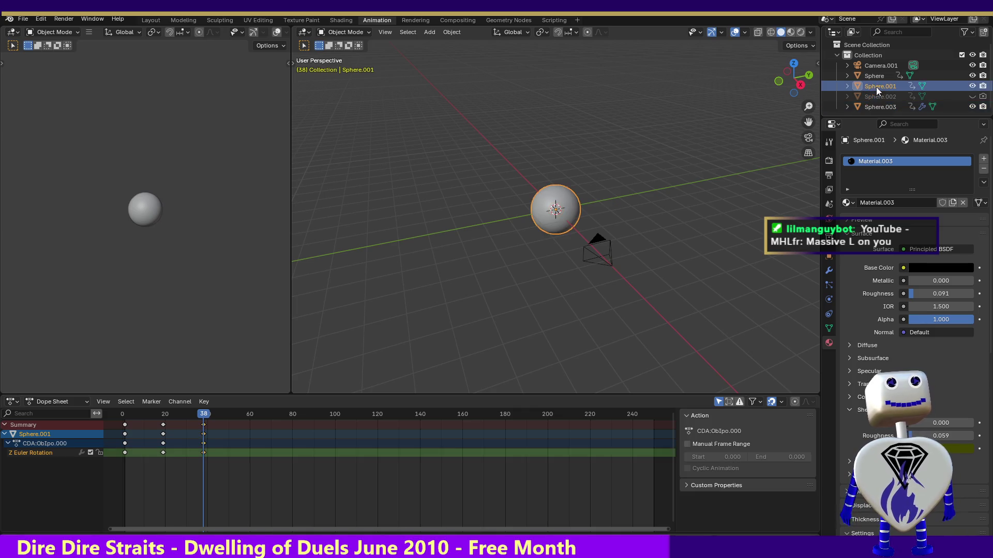
click(206, 416)
drag(206, 417, 120, 399)
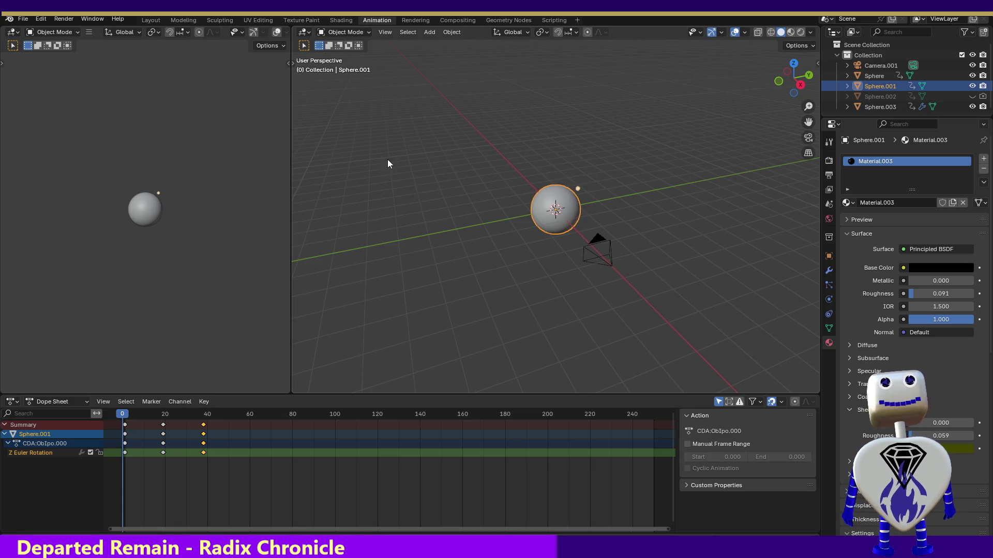
click(416, 22)
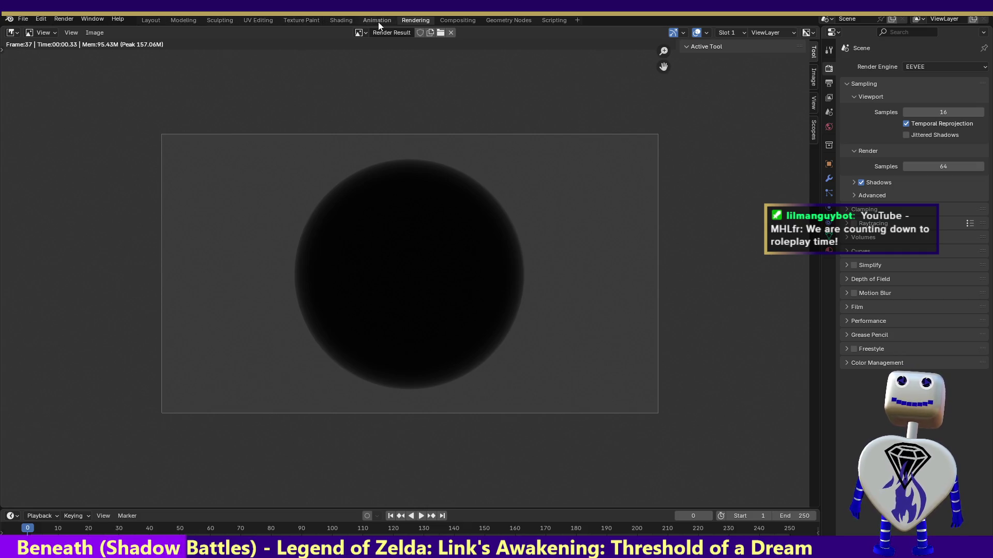
Step: Switch to the Texture Paint workspace showing Sphere.001 beside its UV layout
click(299, 19)
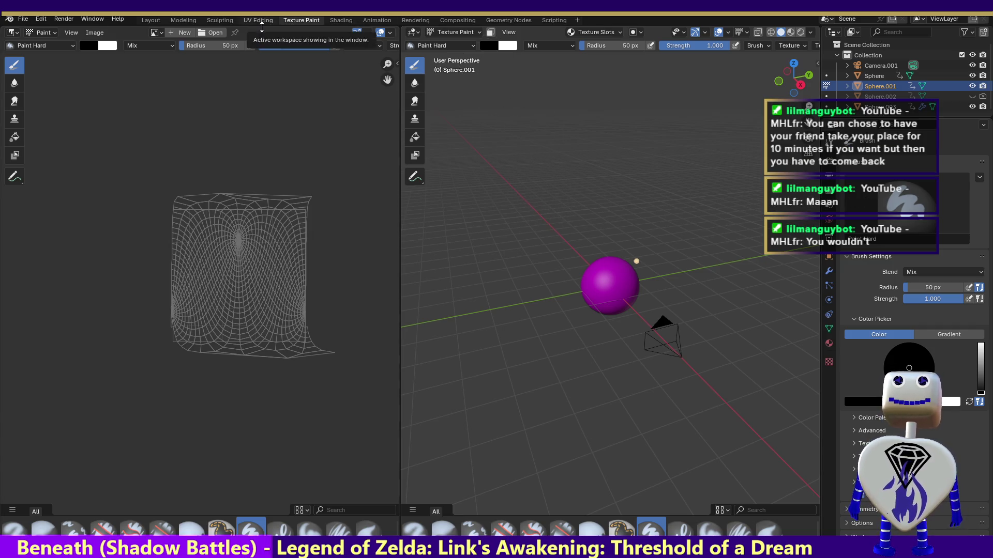
Step: Resize the image editor side panels, then move to the Shading workspace with Material.003's nodes
drag(397, 64, 4, 68)
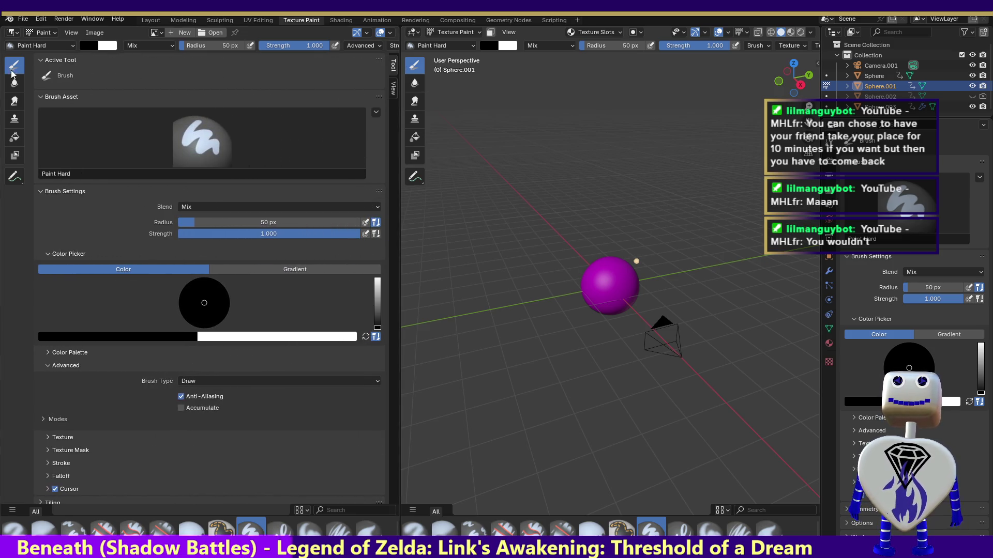
drag(397, 92, 16, 91)
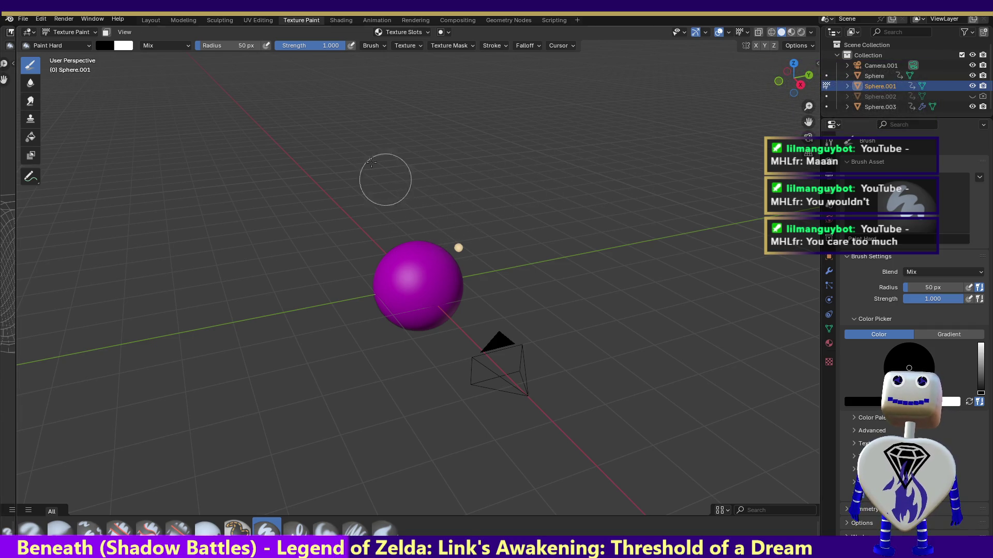
click(348, 20)
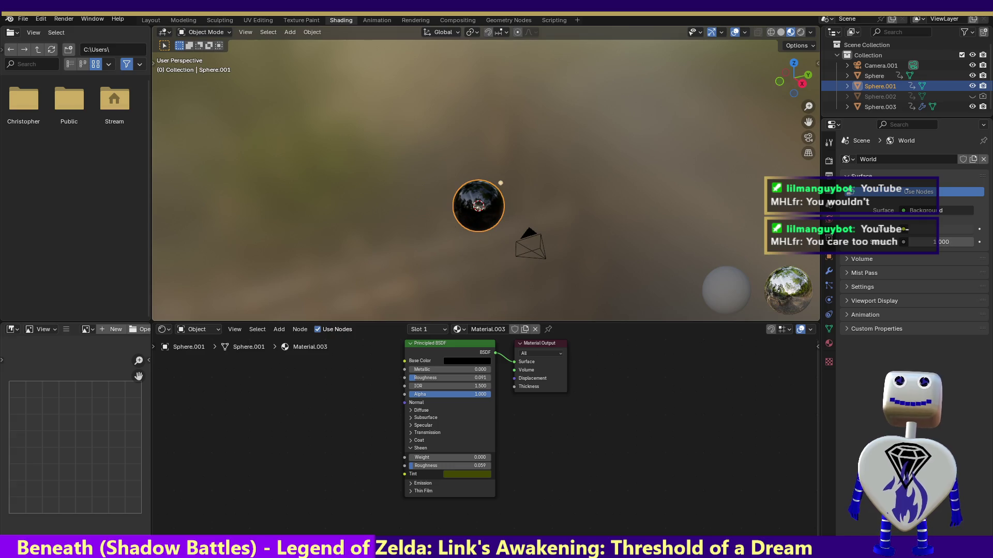
Step: Make Sphere.003 active so the Shader Editor shows its node-less Material.001
click(878, 106)
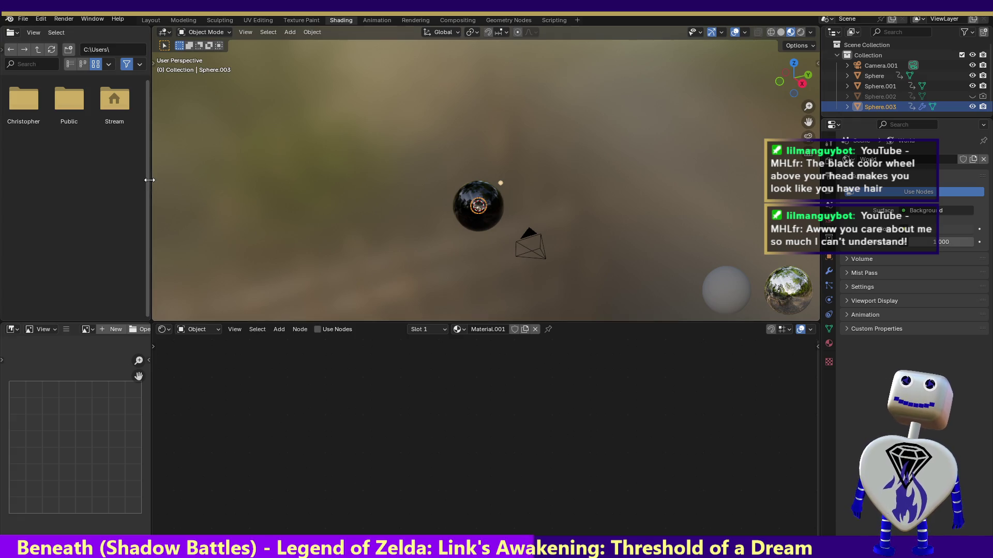
Step: Collapse the file browser to widen the viewport and browse the material list, keeping Material.001
drag(148, 180, 47, 197)
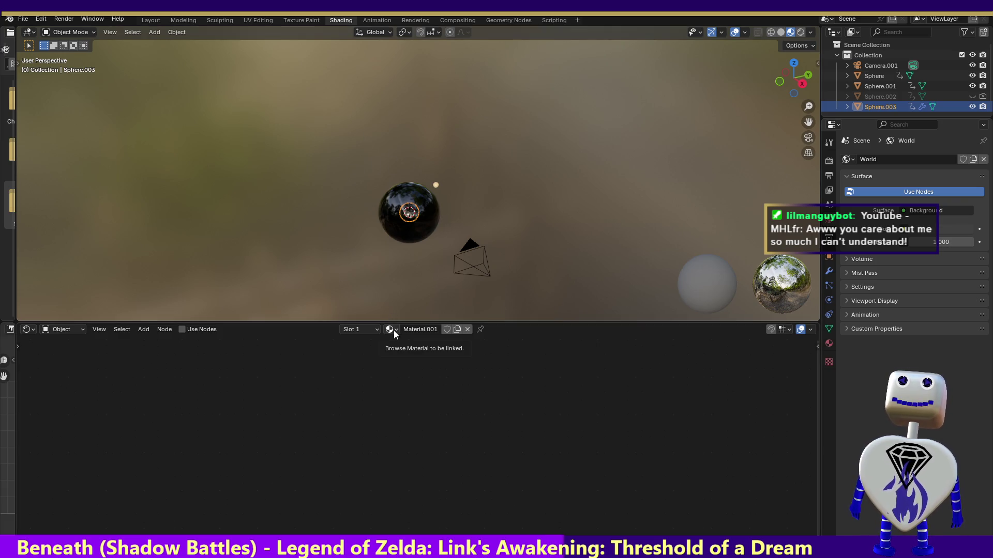
click(143, 328)
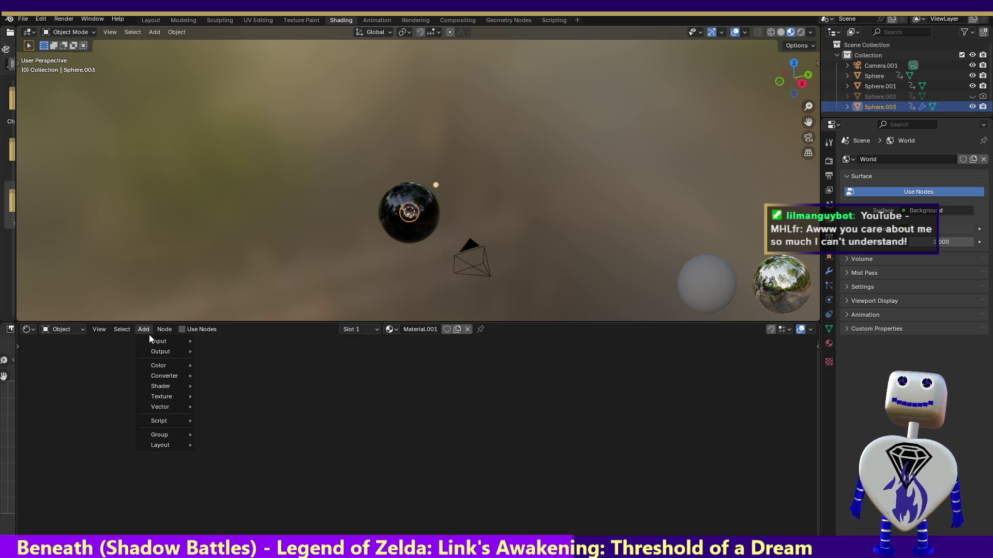
click(391, 330)
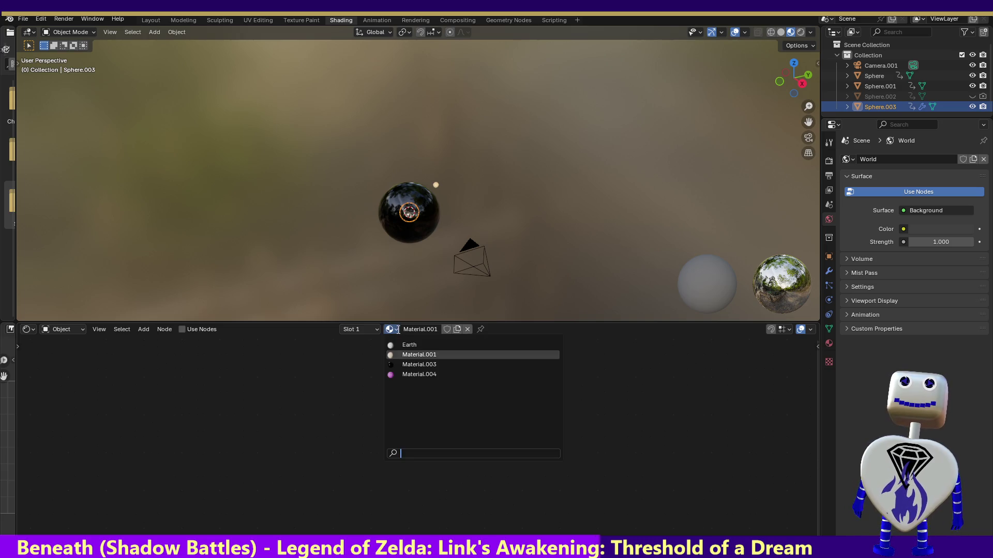
click(413, 355)
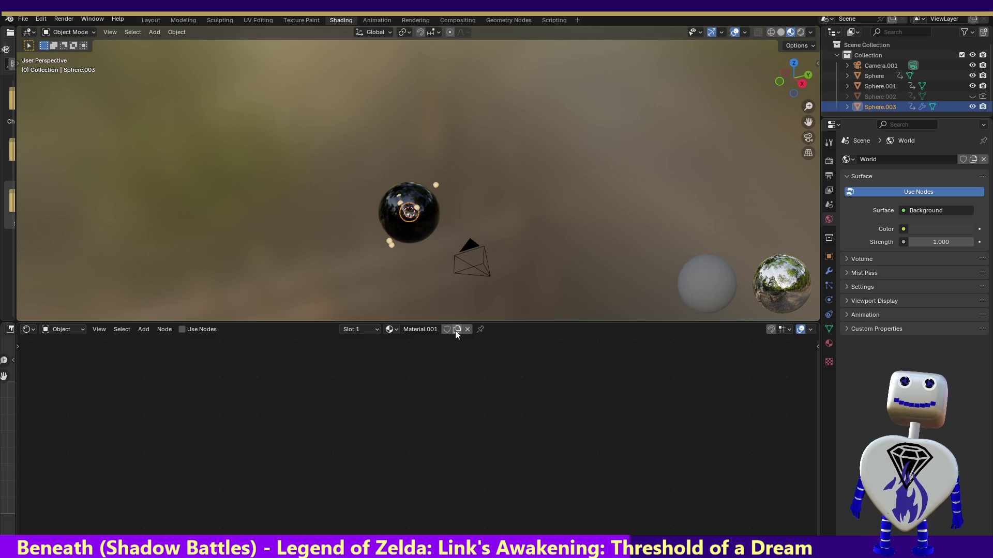
Step: Recheck the material list, then show Material.001's surface settings with 0.500 specular and roughness
click(390, 330)
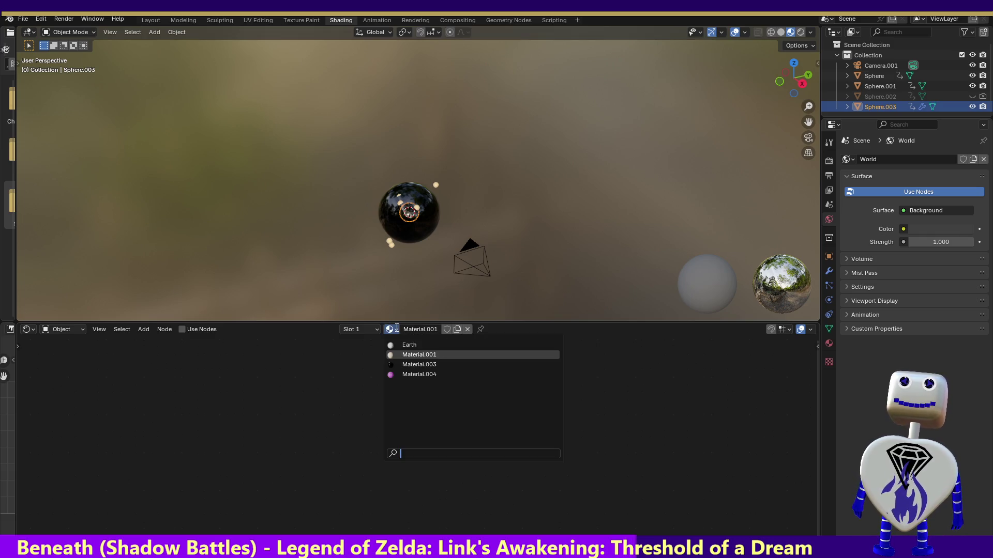
click(411, 356)
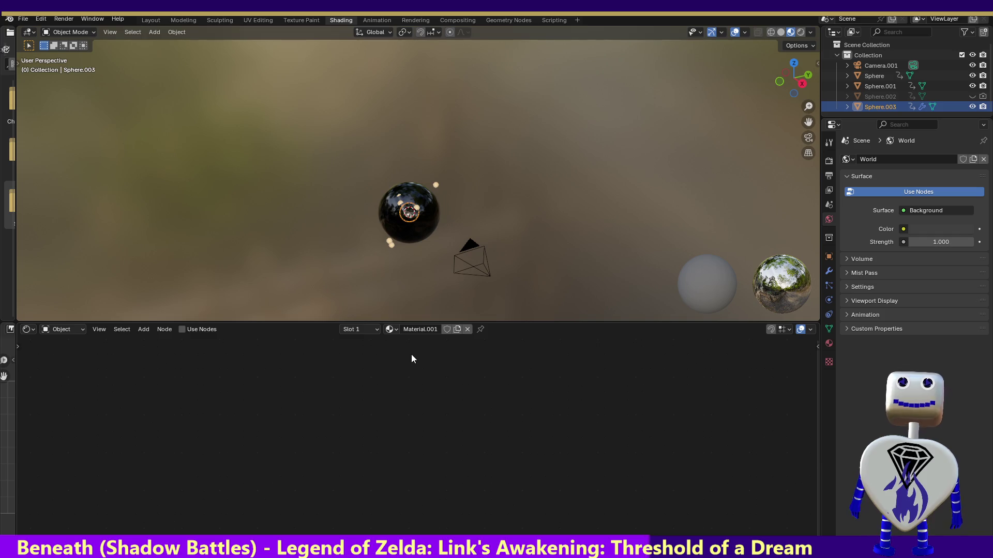
click(829, 344)
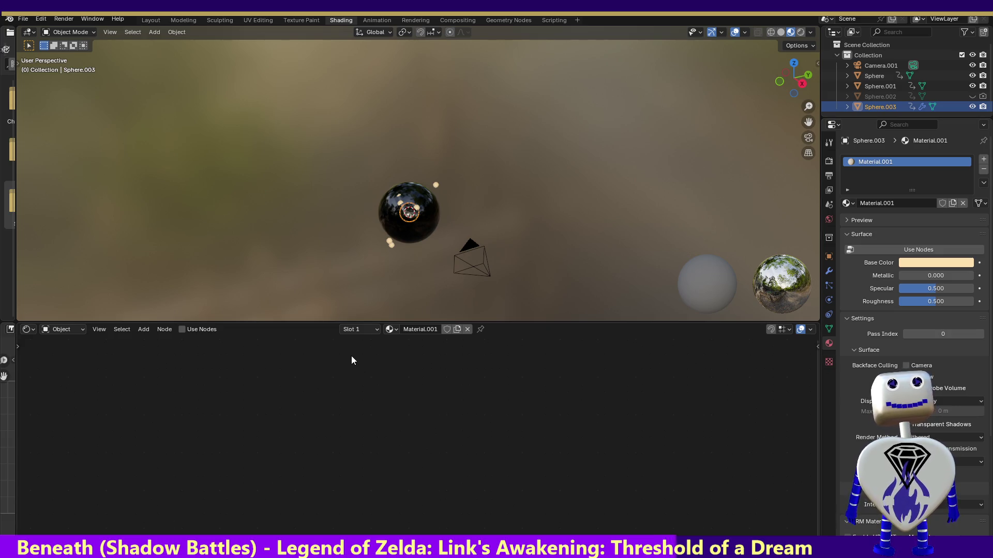
Step: Bring up the Shader Editor's Add menu while assigning the new Material.002 to Sphere.003
right_click(387, 360)
mouse_move(349, 360)
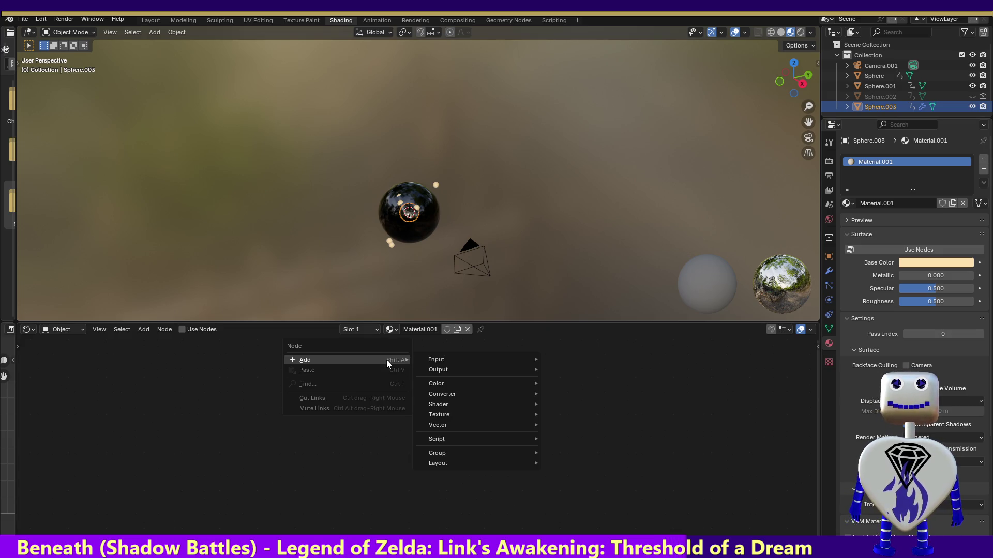
mouse_move(304, 360)
mouse_move(438, 370)
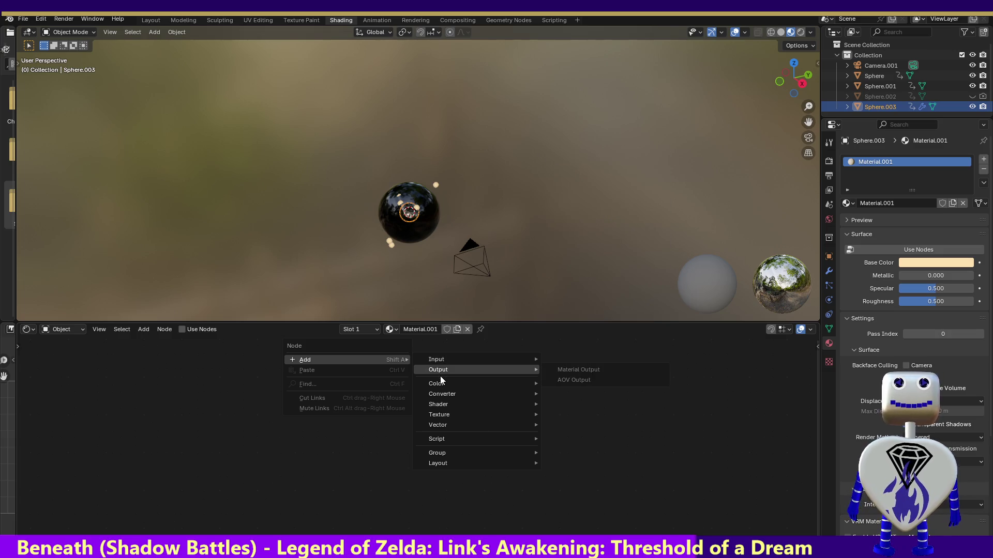
right_click(411, 339)
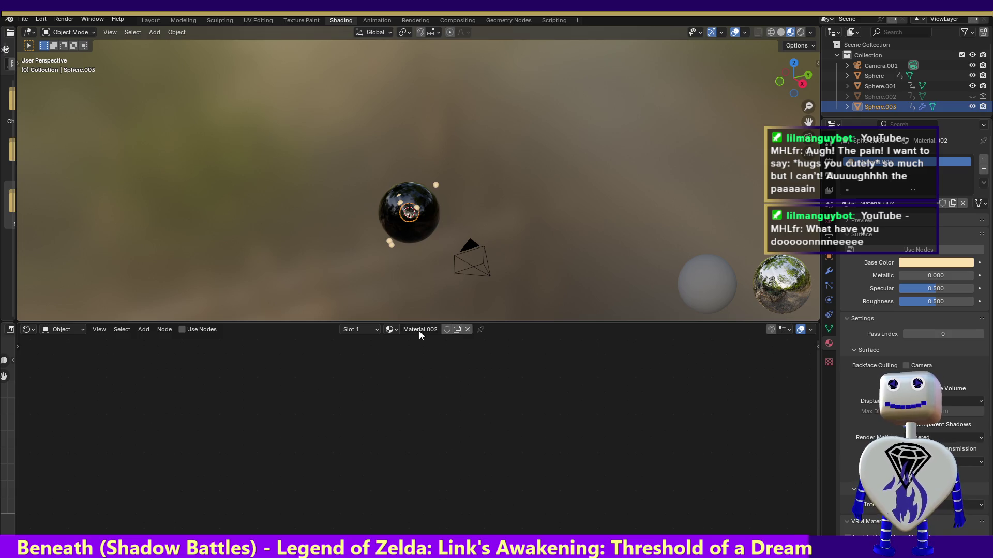
Step: Enable Fake User on Material.002 so it is kept when unused, and check the material list
click(390, 332)
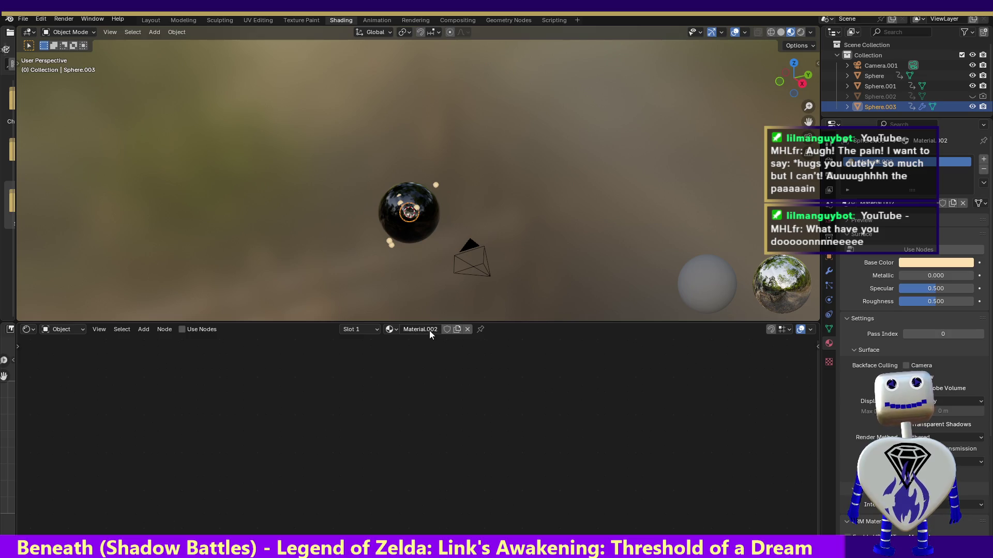
click(446, 330)
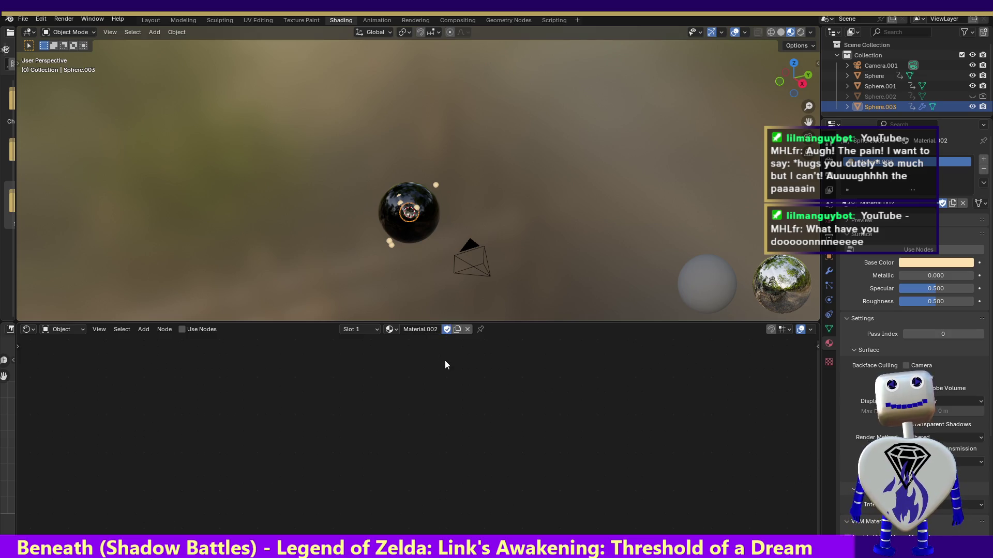
click(391, 329)
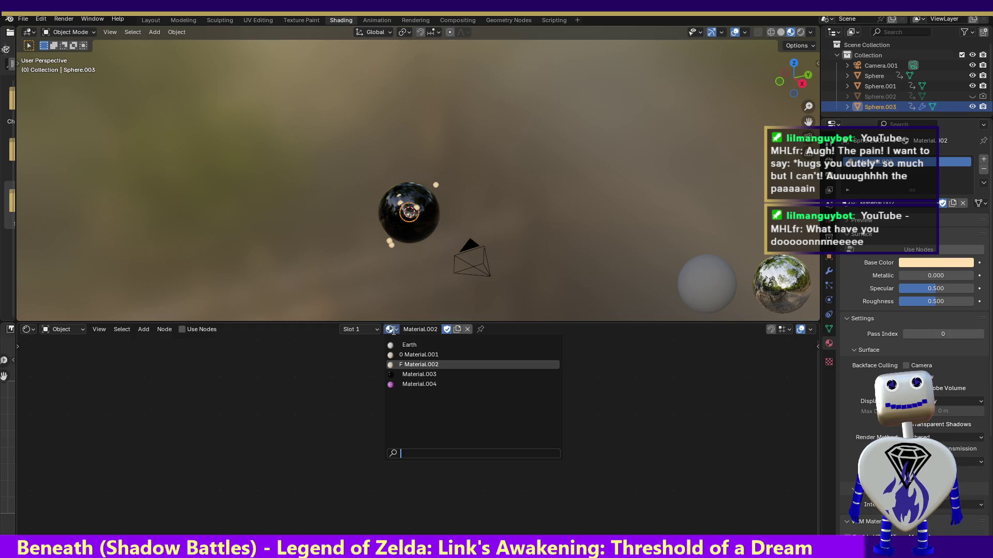
click(412, 364)
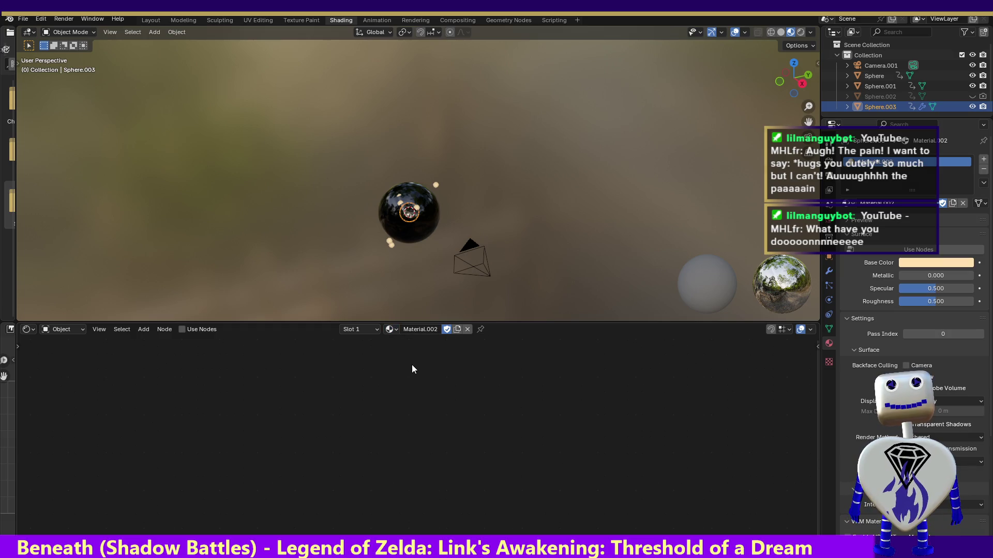
Step: Bring up and dismiss the add-node menu, then reopen it over Material.002's empty node editor
right_click(452, 400)
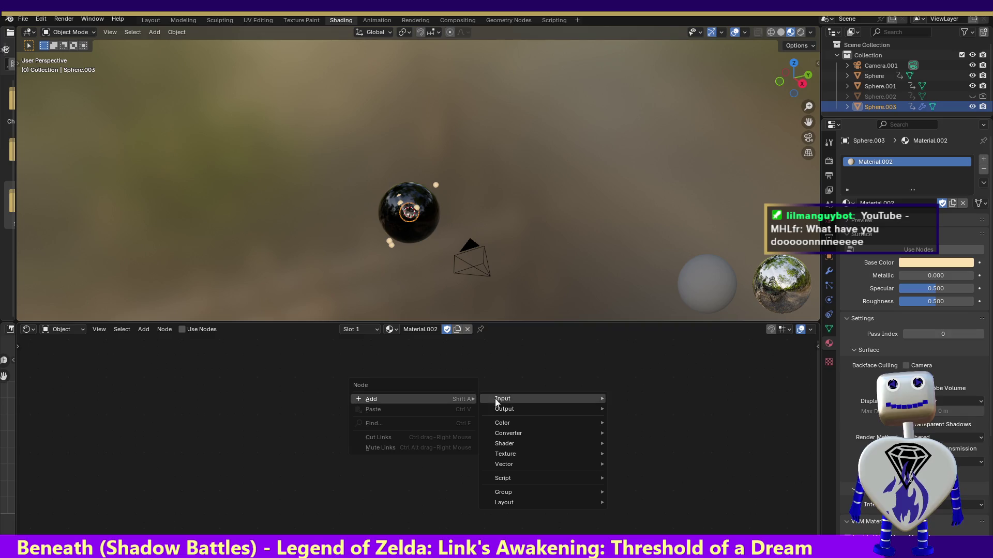
click(695, 366)
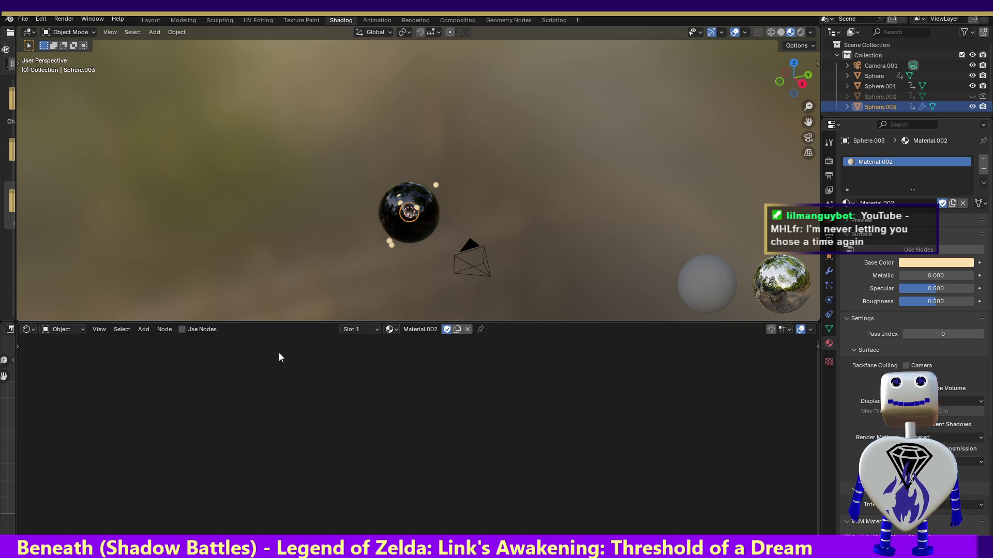
right_click(417, 351)
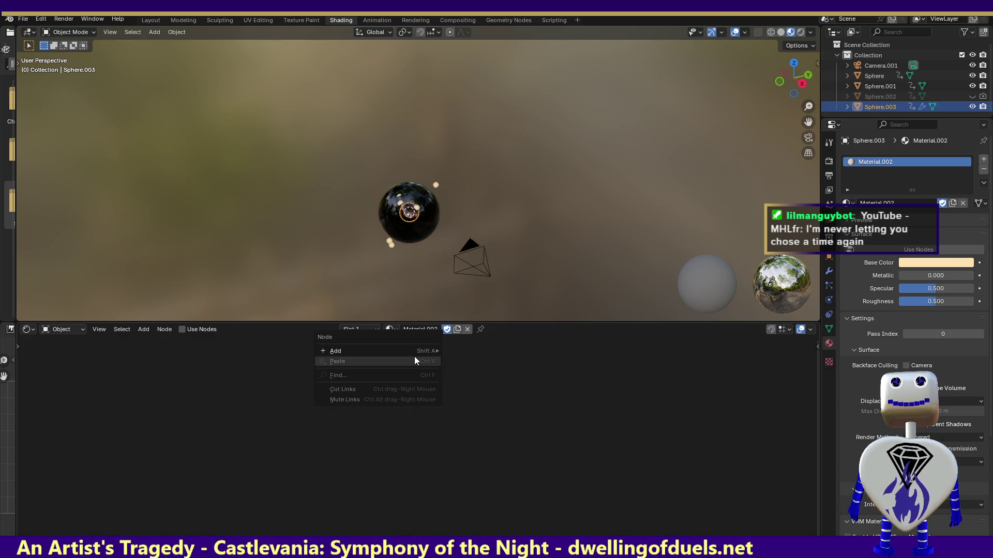
click(143, 329)
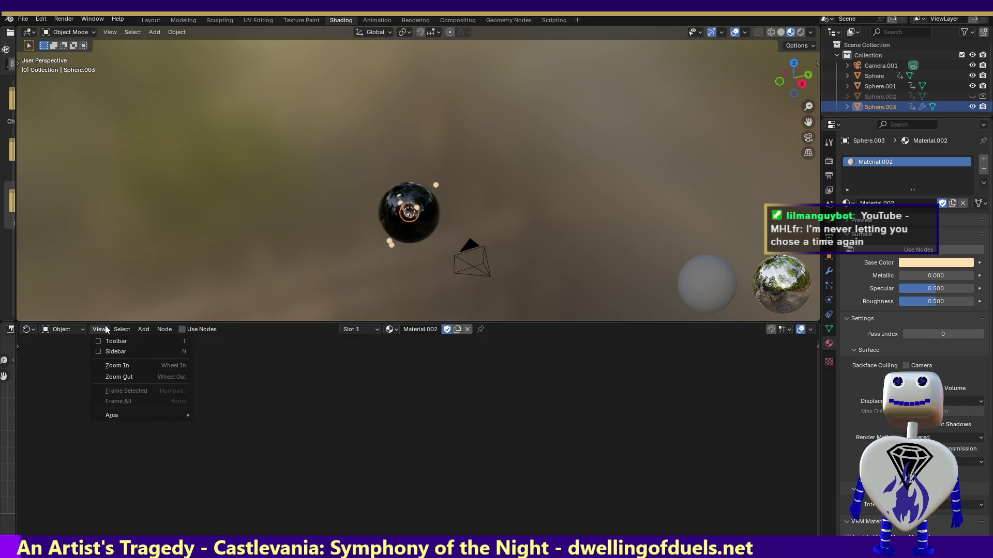
right_click(879, 109)
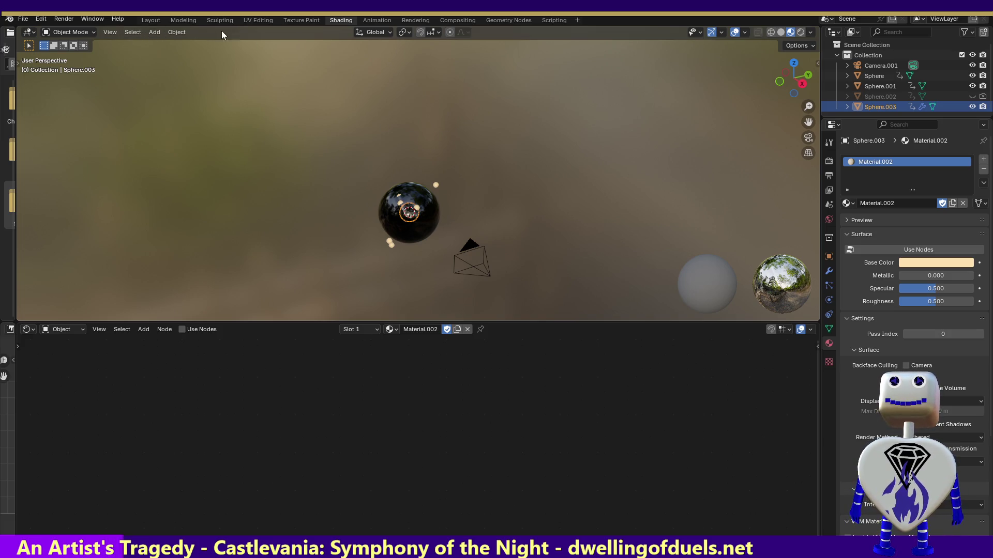
Step: Revert to the saved file, restoring Sphere.001's bump-mapped Material.003
click(22, 18)
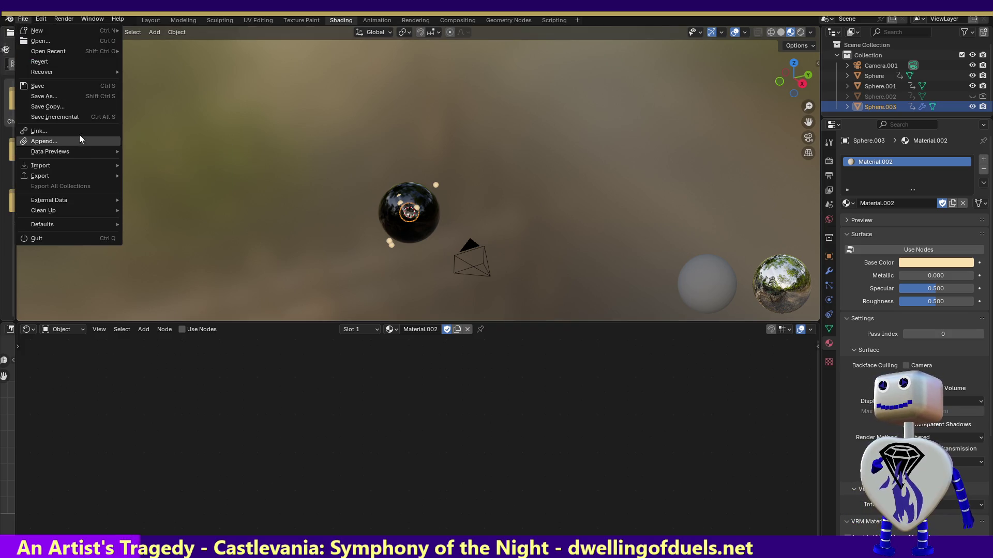
mouse_move(41, 176)
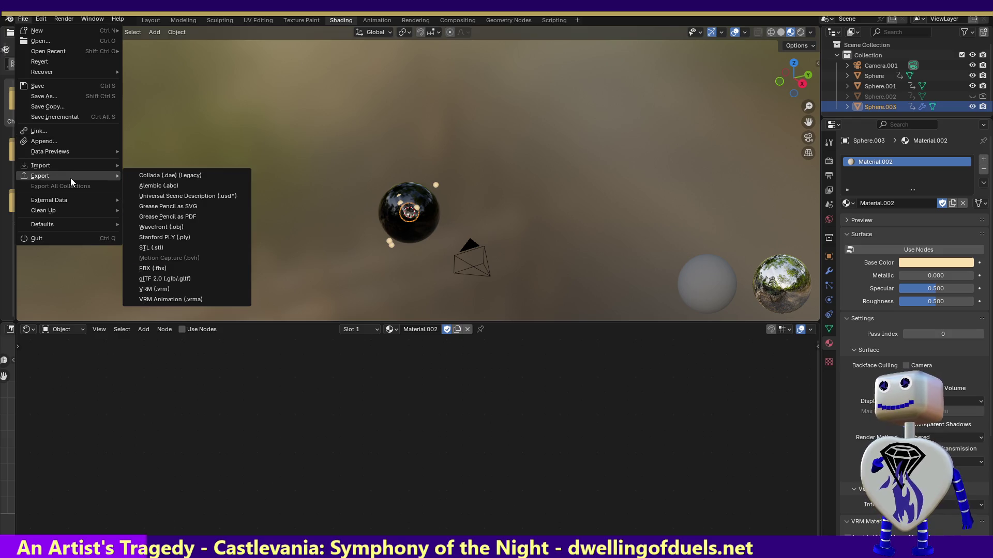
click(66, 61)
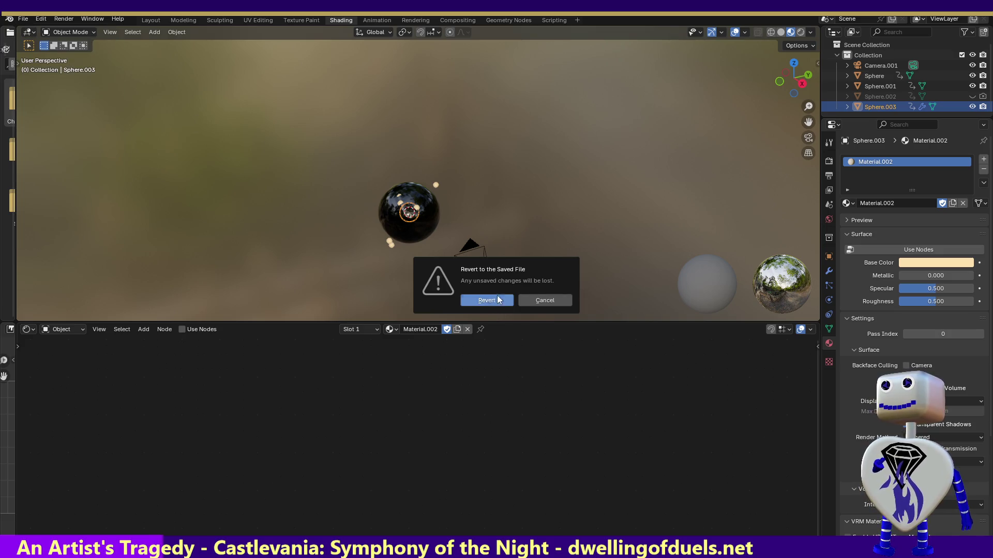
click(482, 303)
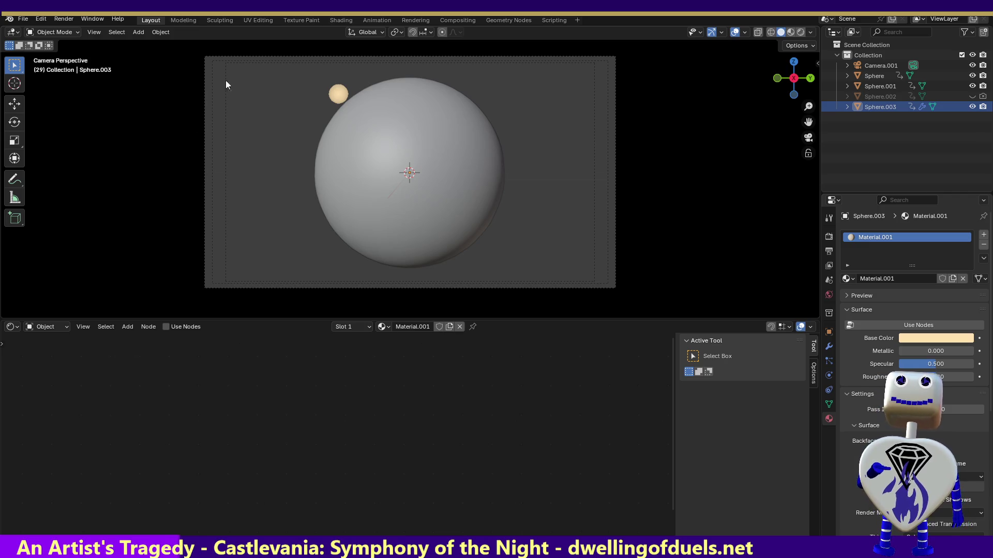
Step: Check the sphere's rotation keyframes in Animation, then return to the Shading workspace
click(381, 19)
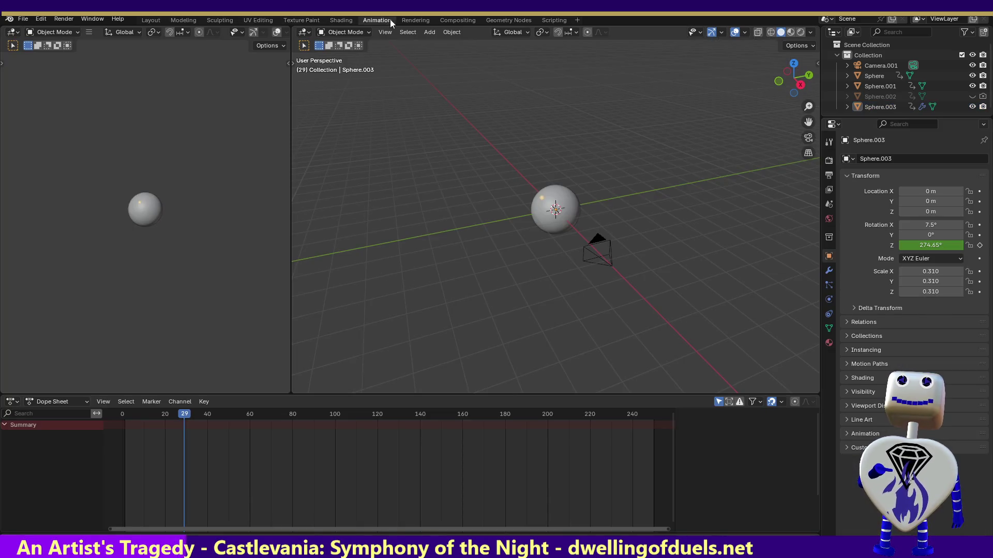
click(569, 218)
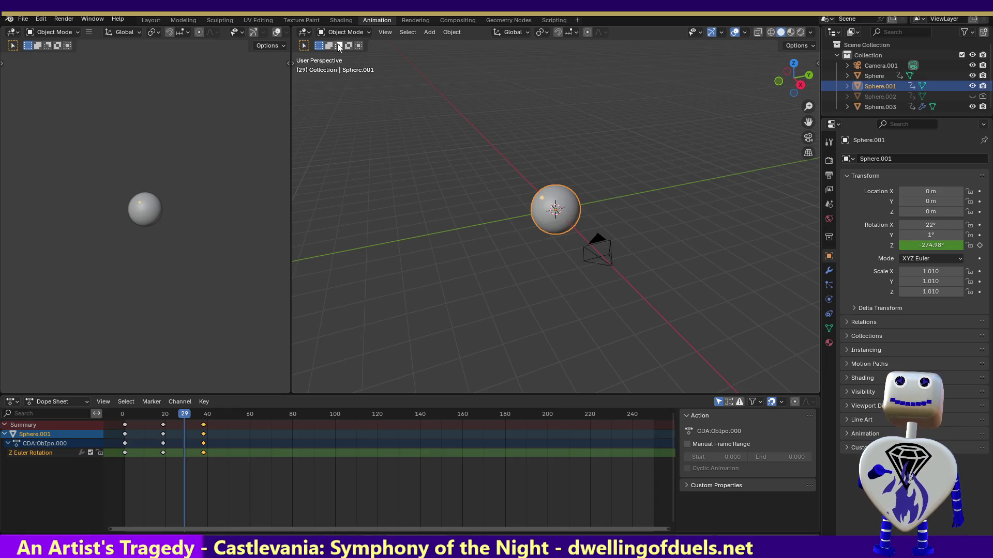
click(341, 19)
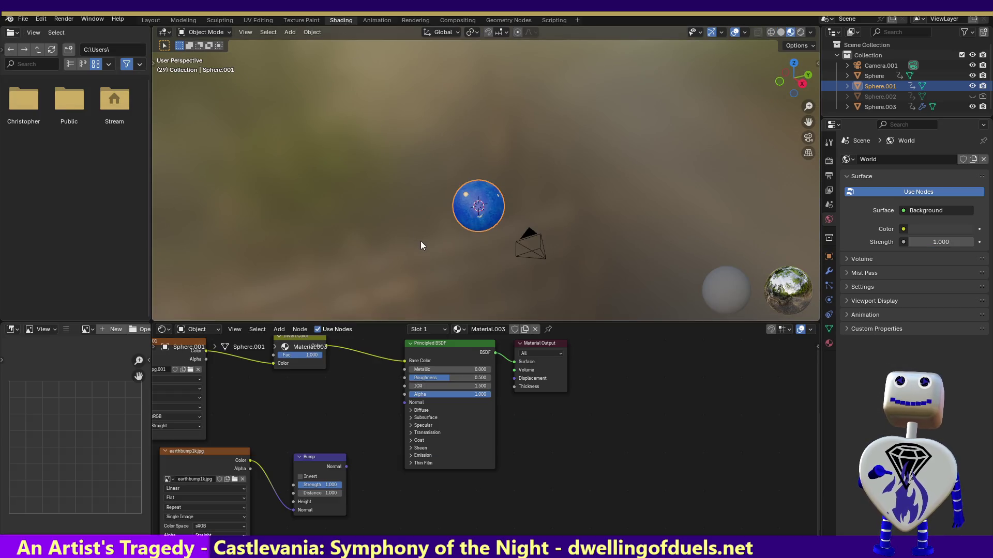
Step: Delete the Invert Color, Image Texture and Bump nodes, leaving a bare Principled BSDF
drag(335, 403, 164, 345)
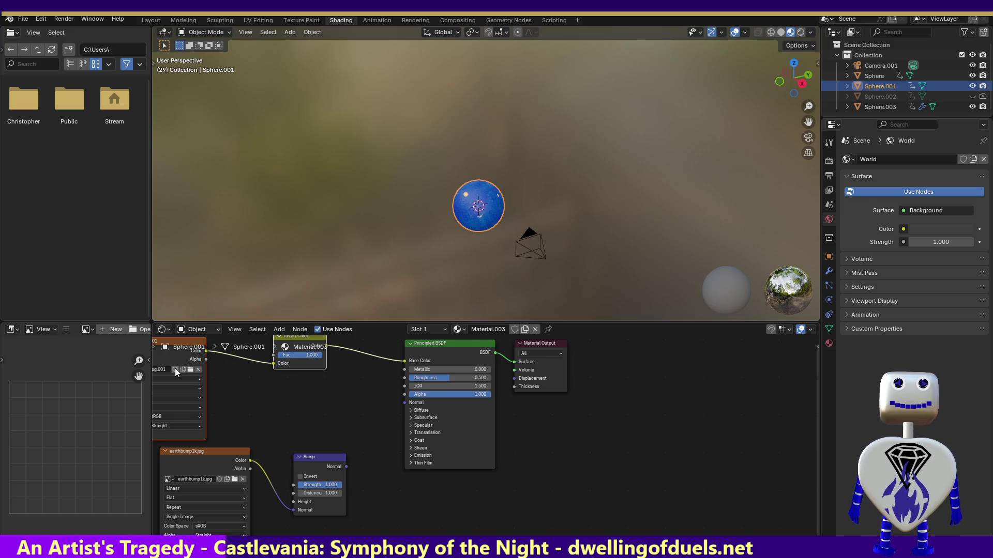
key(x)
mouse_move(201, 404)
mouse_down()
mouse_move(367, 535)
mouse_move(364, 519)
mouse_up()
key(x)
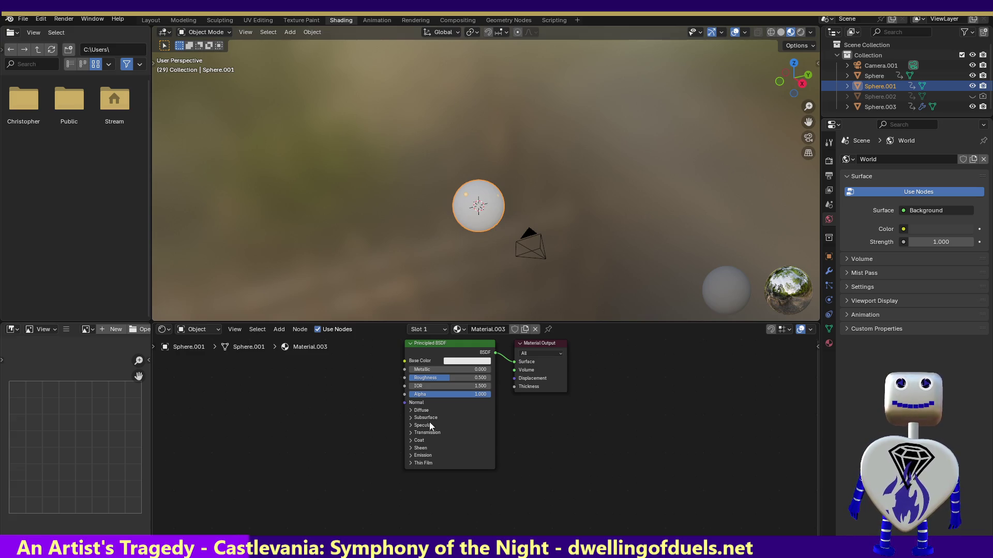
Step: Darken the sphere's base colour almost to black
click(458, 363)
drag(473, 267, 454, 284)
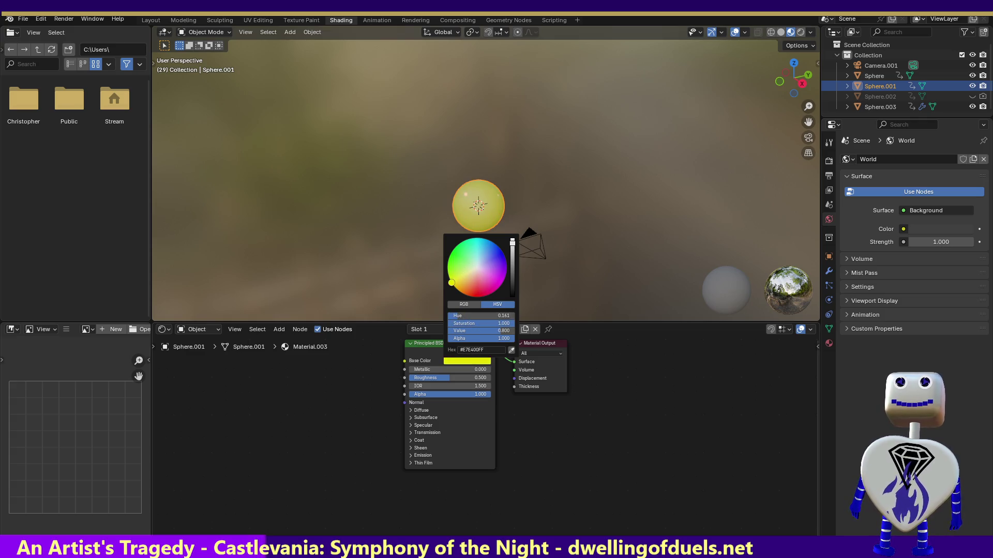
drag(512, 244, 512, 289)
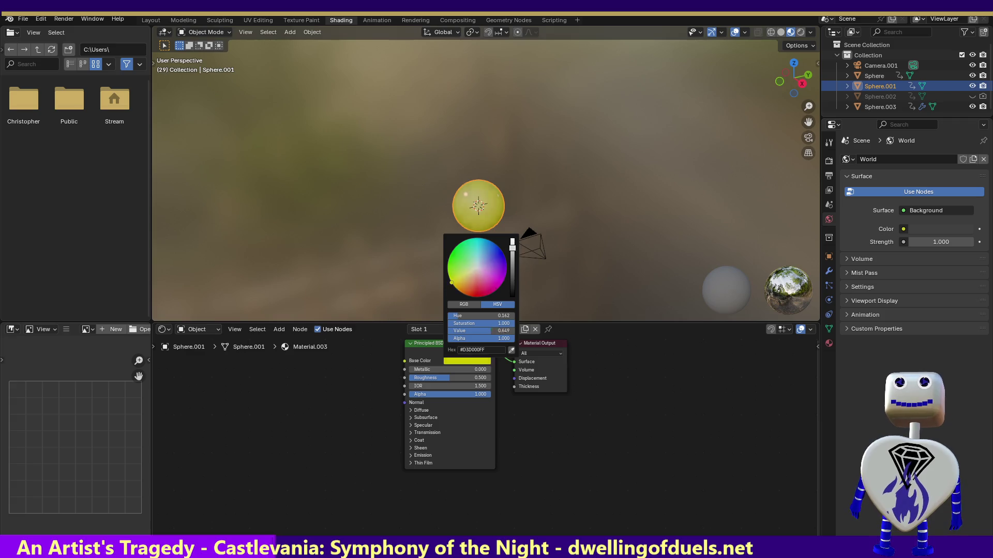
Step: Set the emission colour to black and raise emission strength to 7
click(411, 457)
click(454, 466)
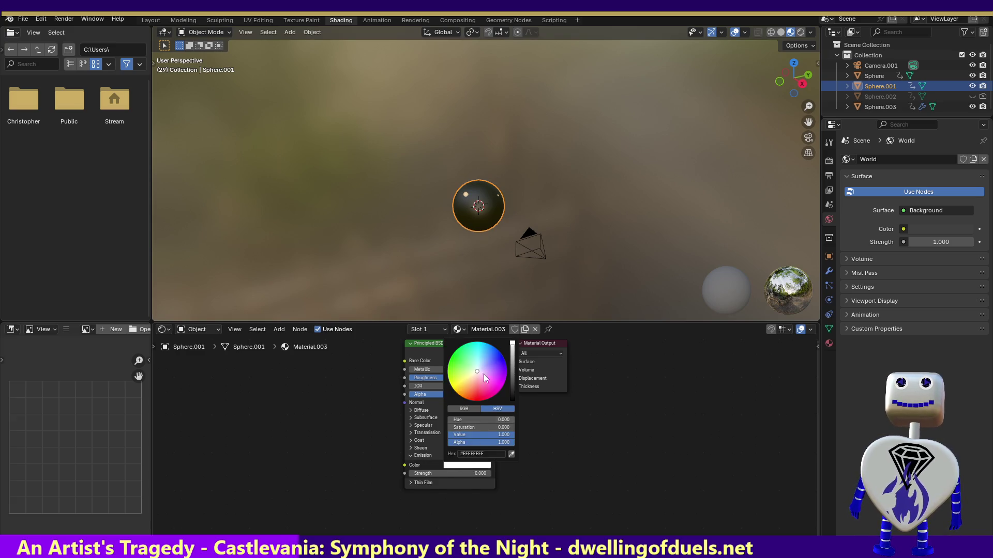
drag(512, 343, 511, 395)
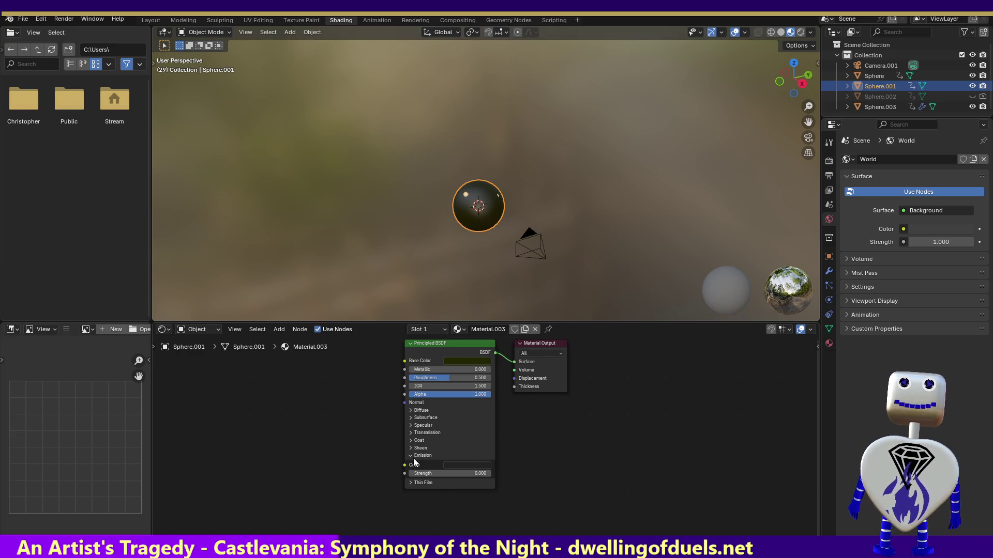
drag(425, 472, 465, 471)
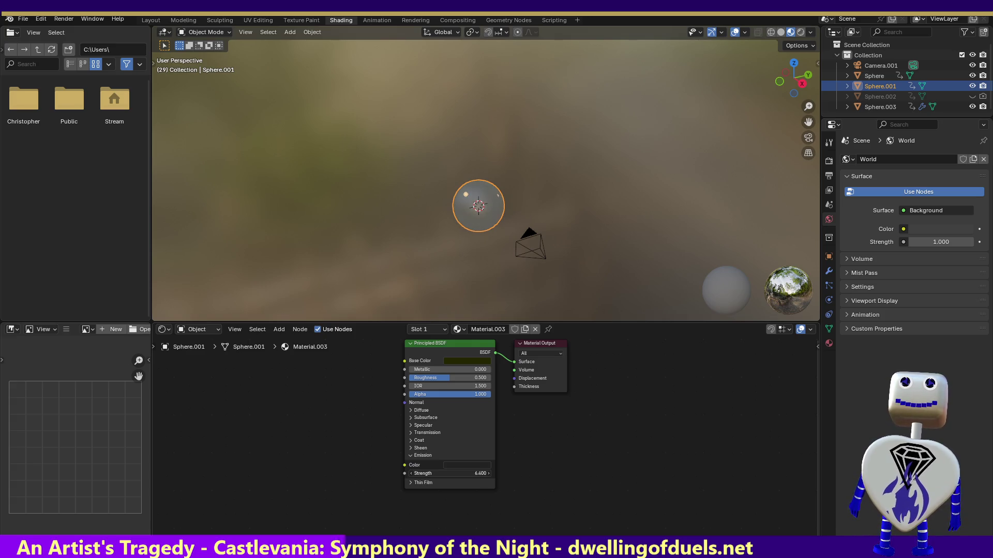
Step: Dismiss the Render menu and collapse the file browser panels to widen the viewport
click(74, 16)
click(149, 159)
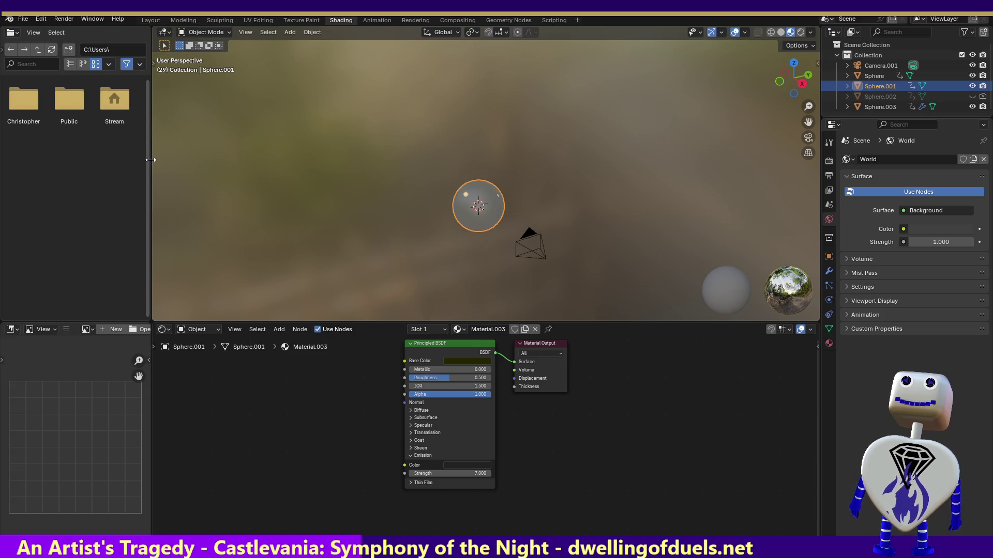
drag(151, 159, 11, 138)
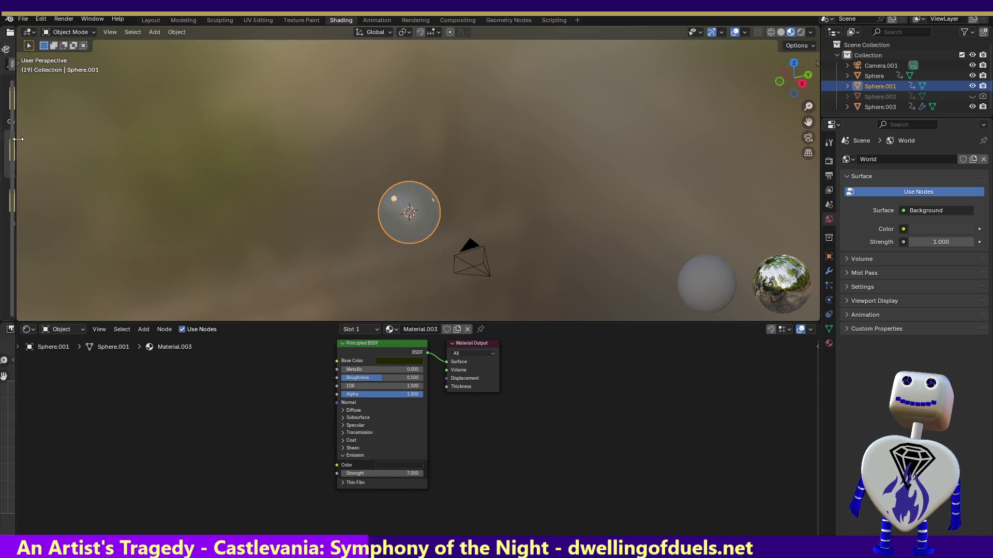
Step: Test-render the sphere, then set emission strength to 0 and render again
click(64, 18)
click(68, 30)
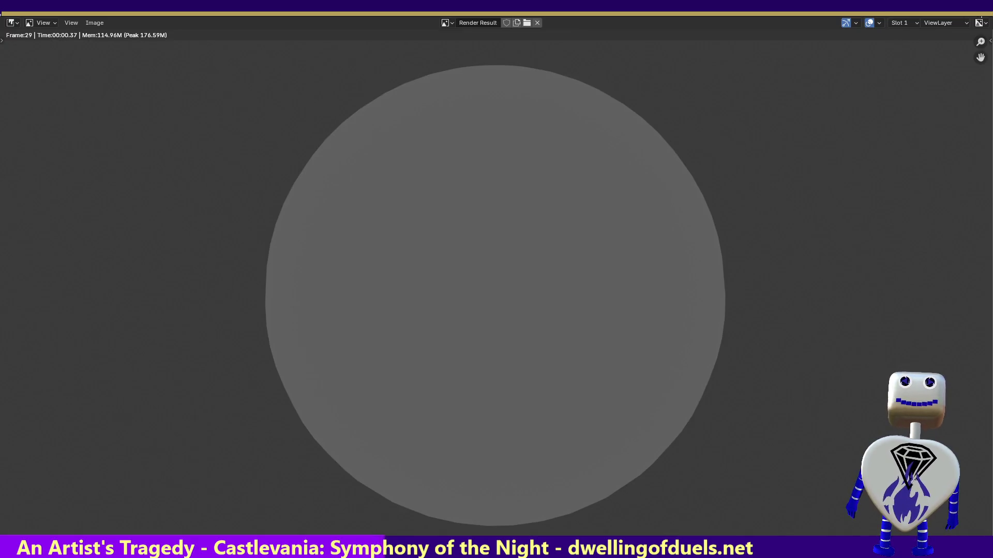
key(Escape)
drag(387, 470, 341, 470)
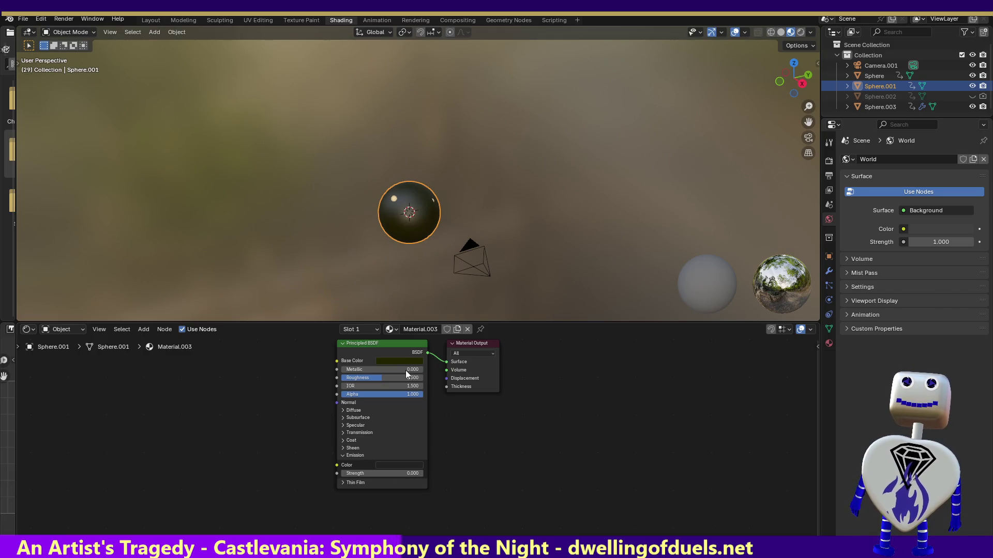
click(64, 18)
click(65, 33)
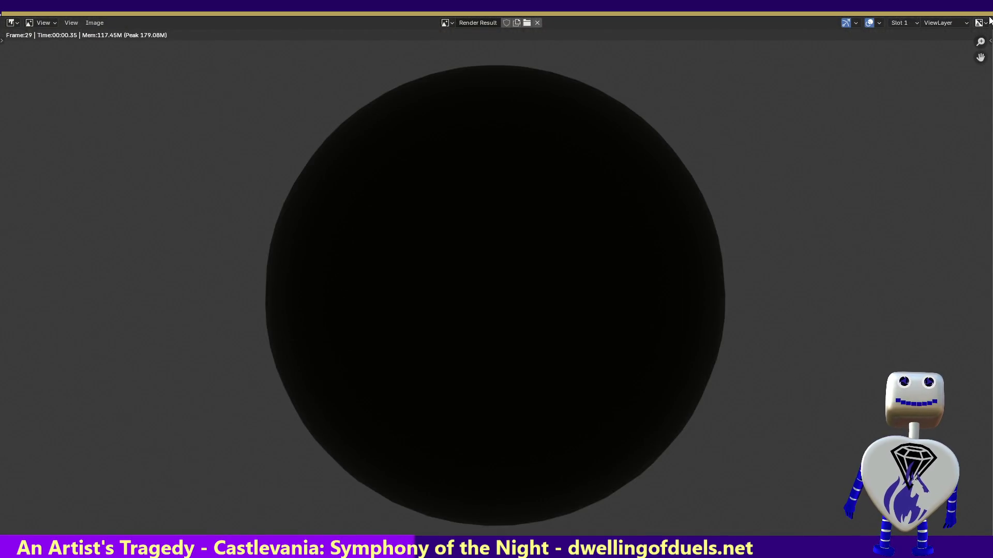
key(Escape)
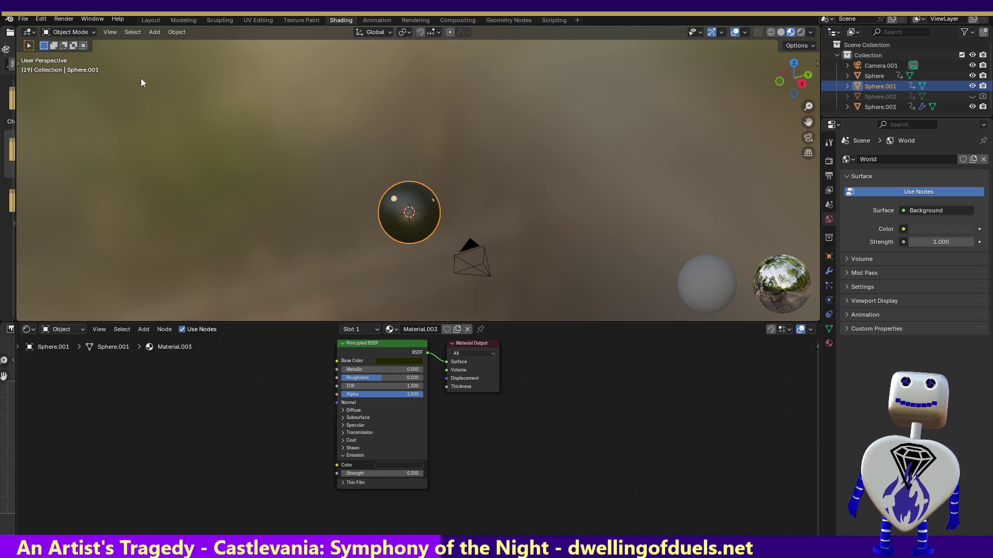
click(63, 19)
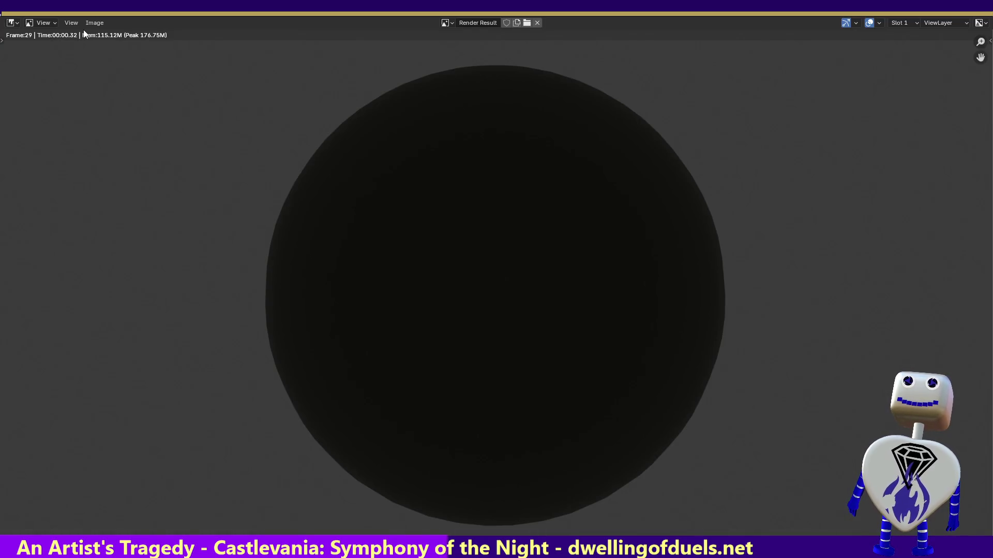
key(Escape)
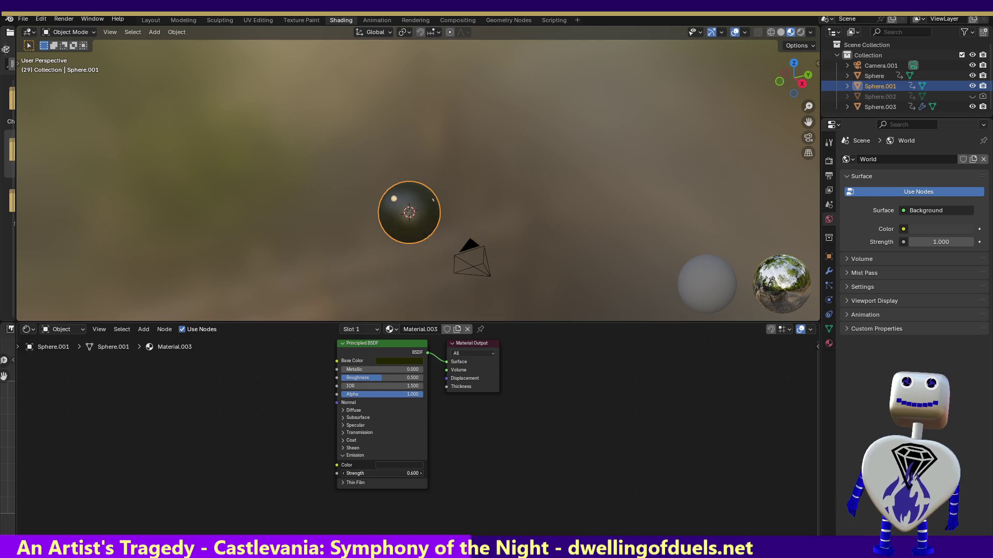
Step: Test-render at emission strength 0.8, then return strength to 0 and expand Specular
drag(380, 474, 411, 473)
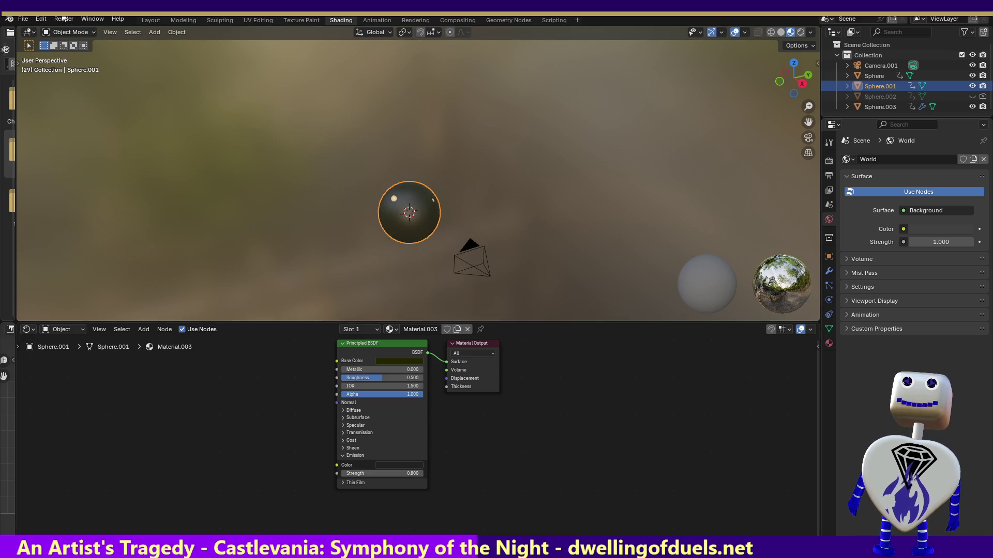
click(64, 19)
click(69, 32)
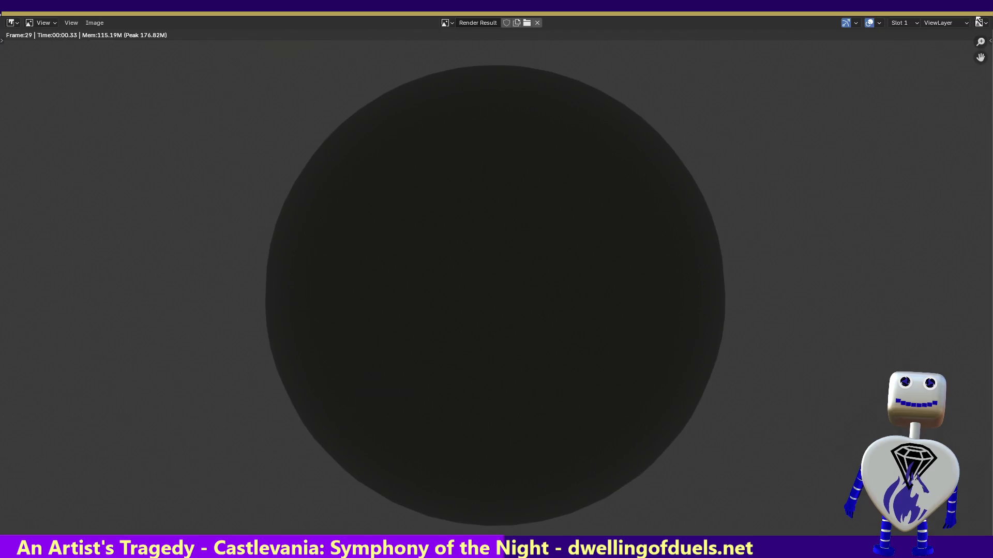
key(Escape)
drag(380, 474, 326, 473)
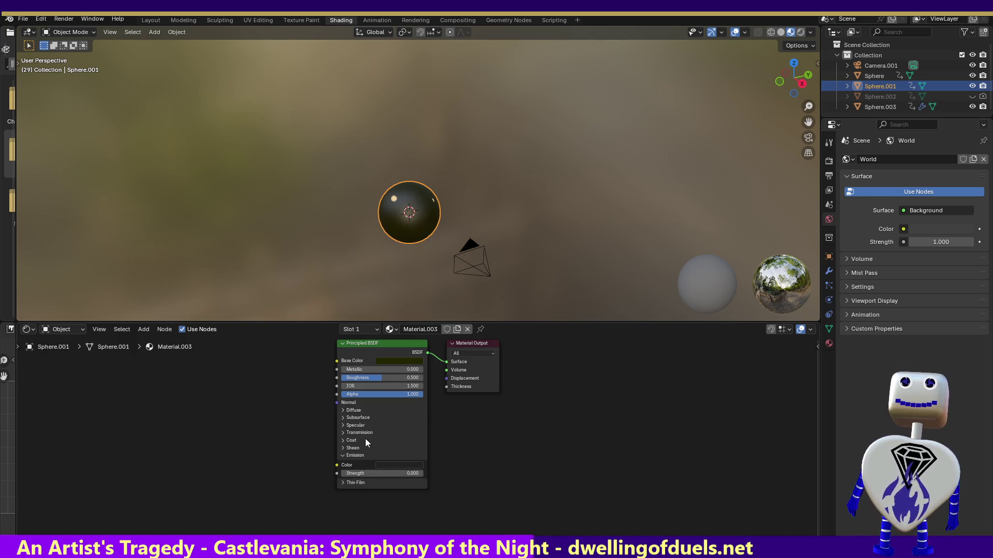
click(342, 425)
click(400, 452)
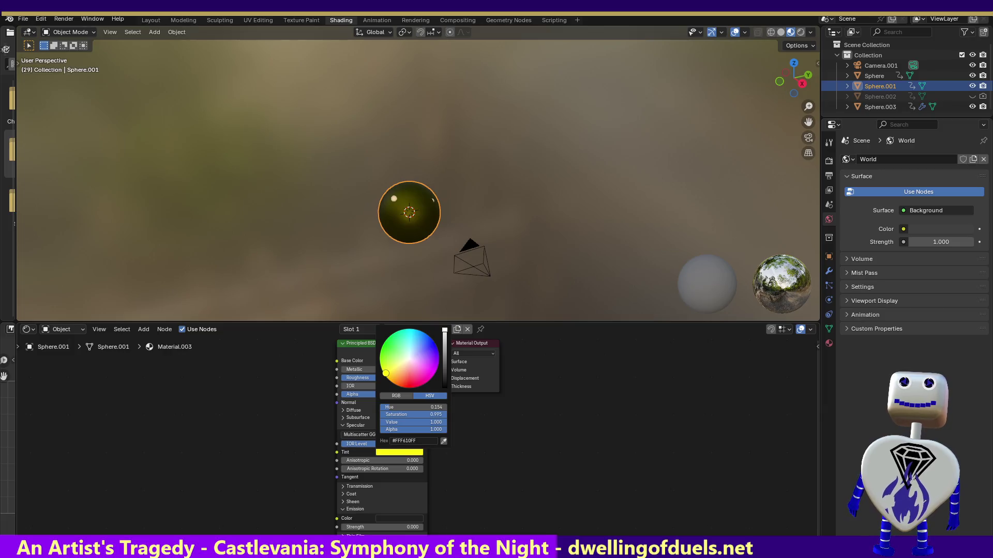
click(402, 454)
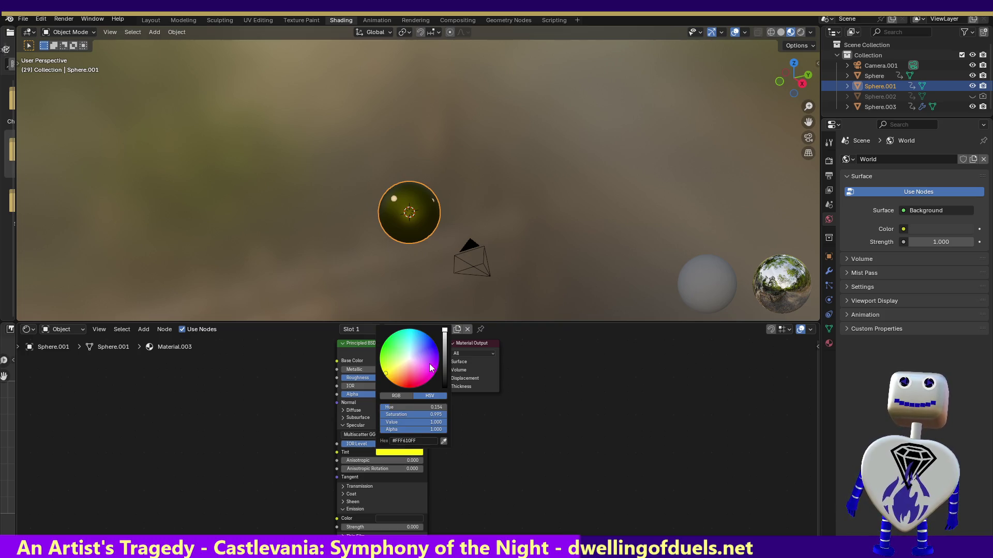
drag(445, 331, 445, 367)
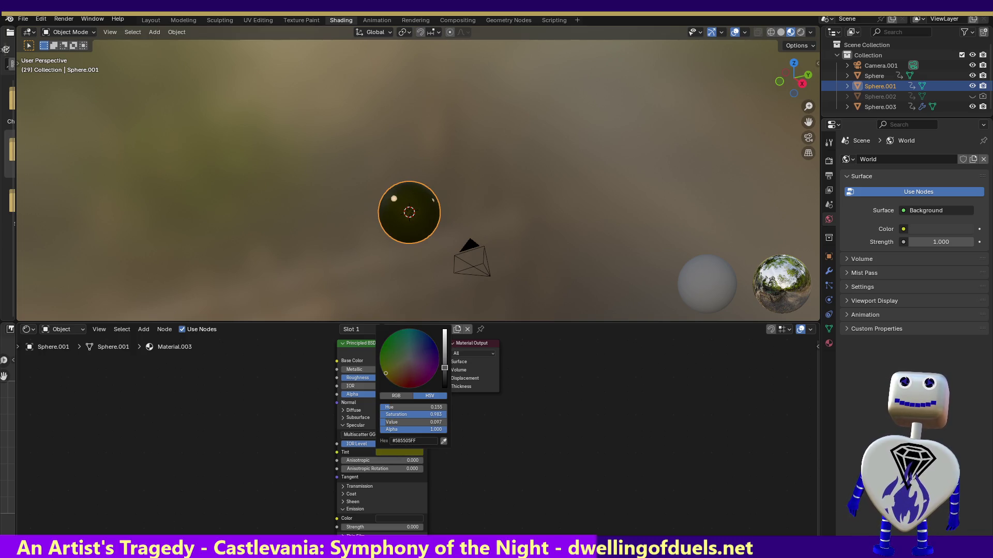
click(61, 20)
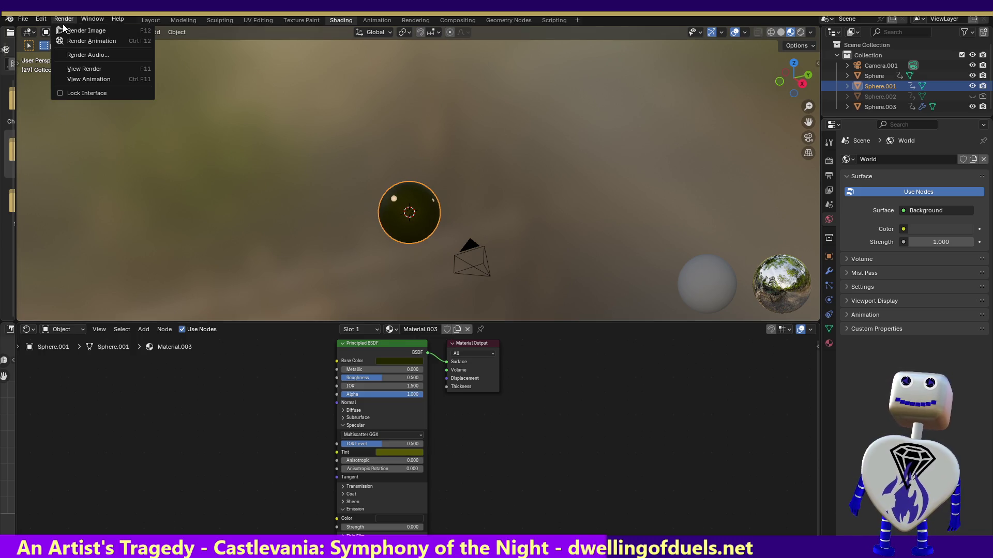
click(64, 28)
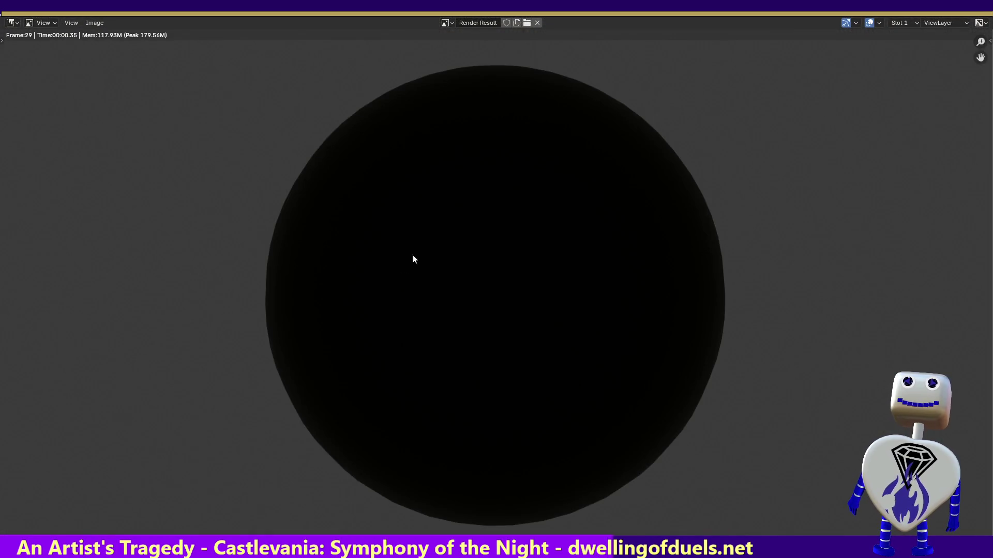
key(Escape)
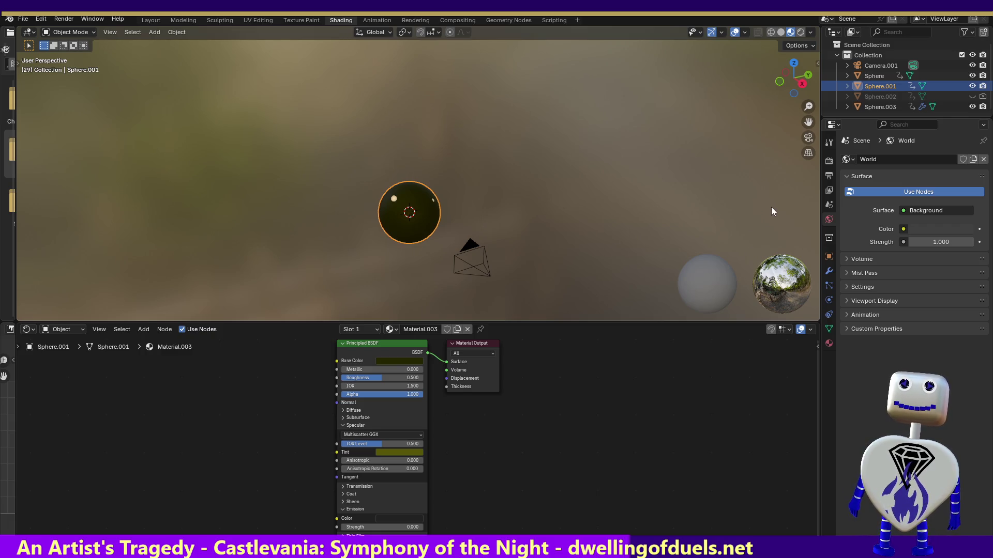
mouse_move(373, 382)
mouse_down()
mouse_move(356, 377)
mouse_move(376, 379)
mouse_up()
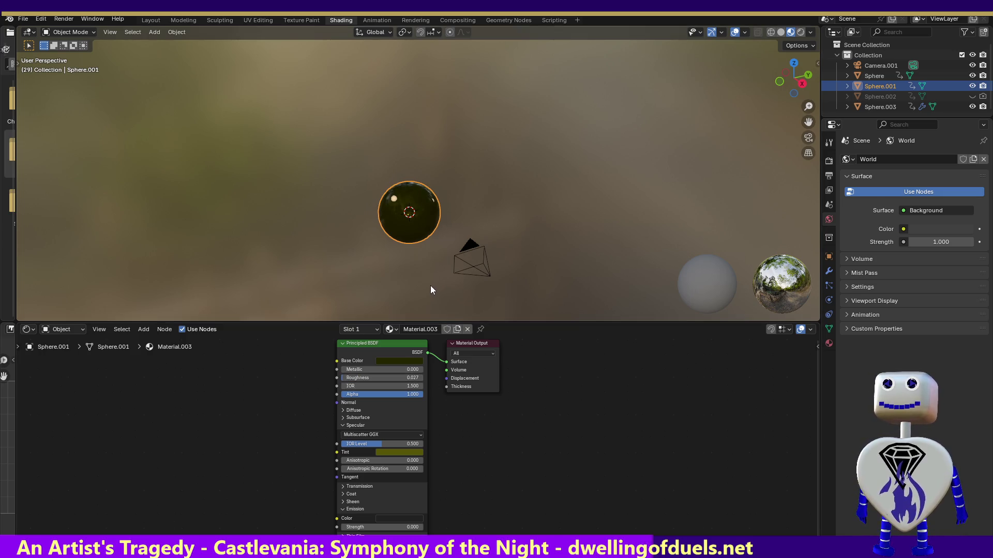
click(64, 18)
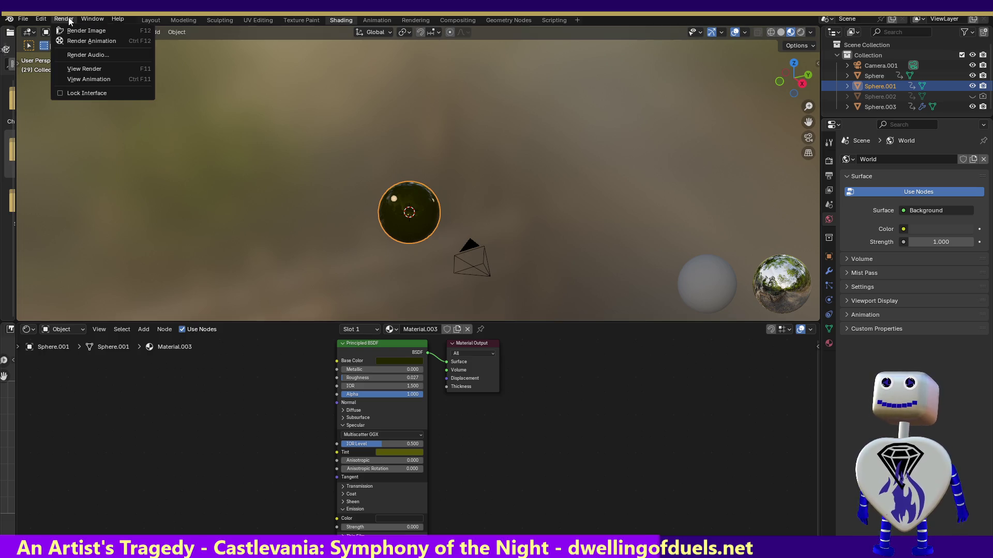
click(60, 28)
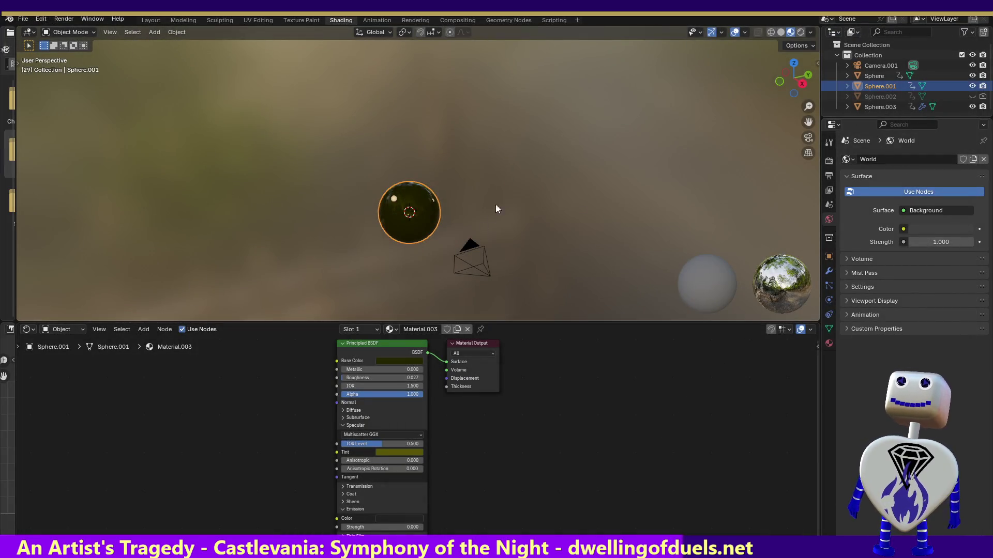
Step: Select Sphere.003, keep Material.001 unchanged, and enable Use Nodes for it
click(903, 105)
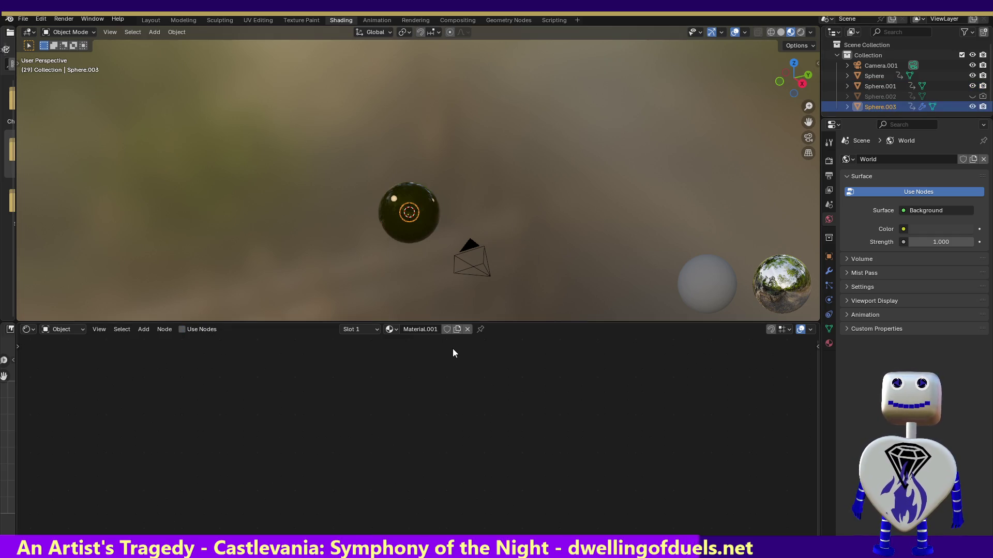
double_click(427, 331)
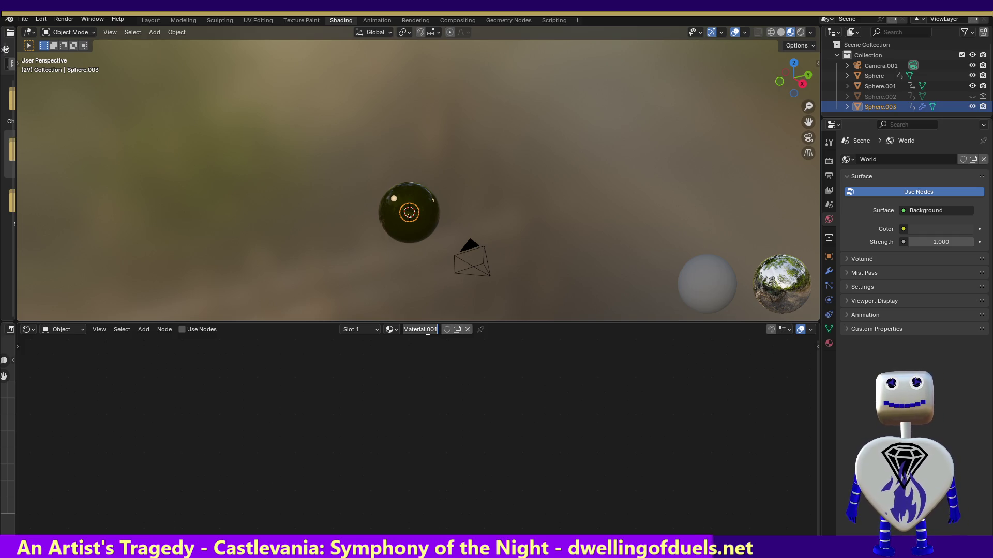
key(Escape)
click(392, 328)
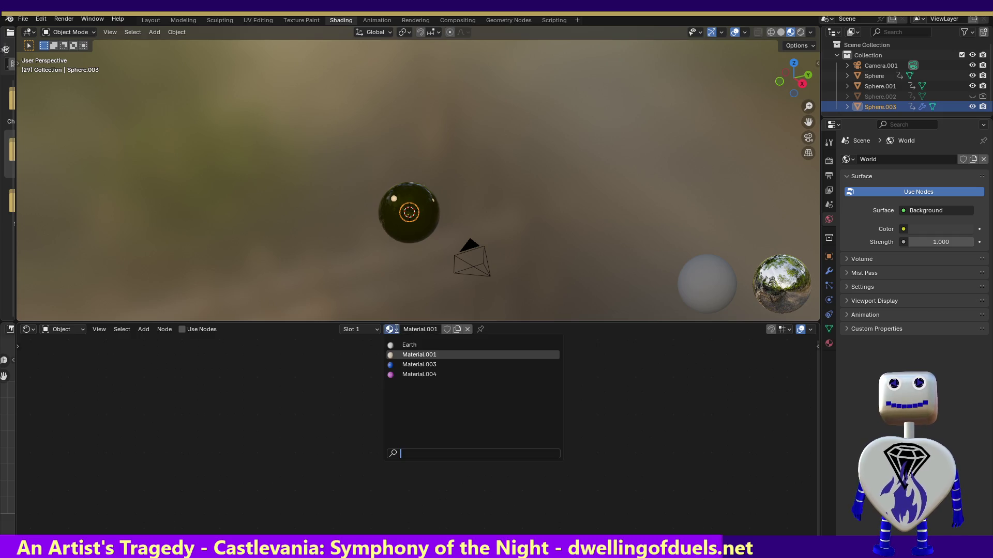
click(422, 355)
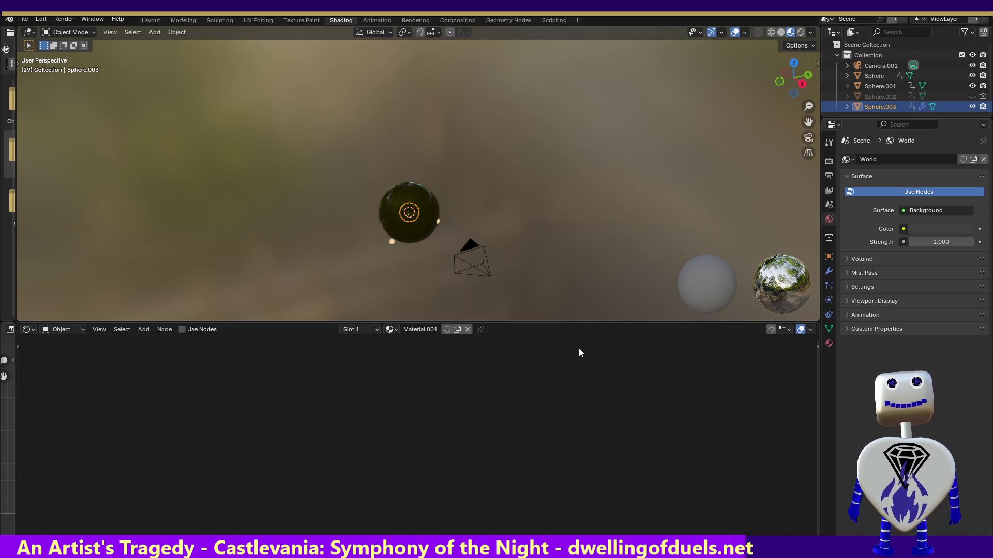
click(183, 329)
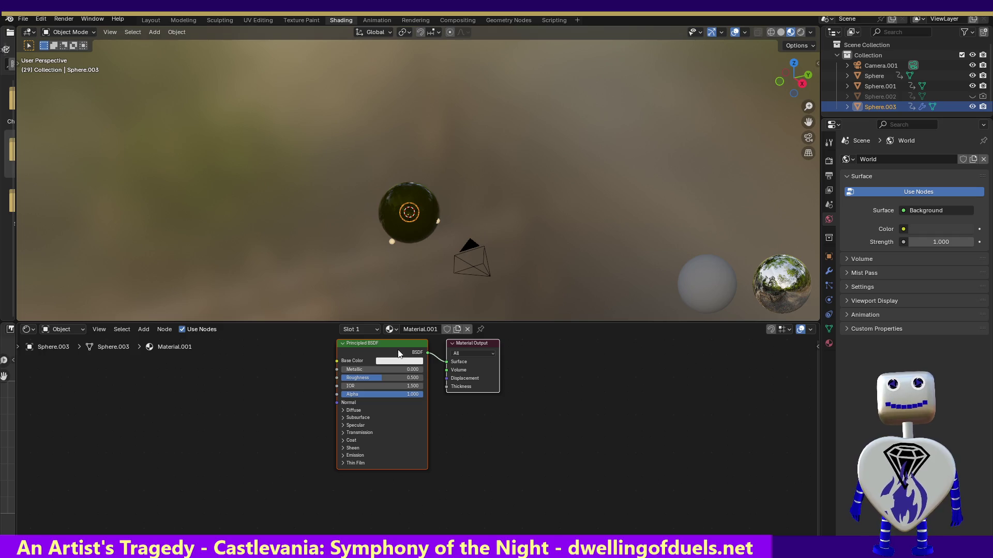
Step: Give Material.001 a yellow-green base colour, low roughness and a raised transmission weight
click(392, 363)
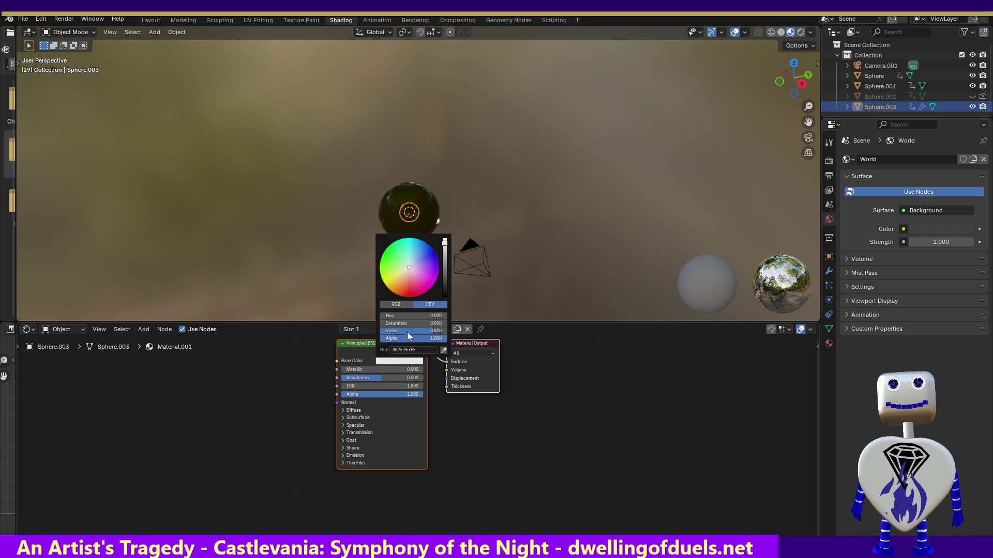
drag(409, 267, 381, 279)
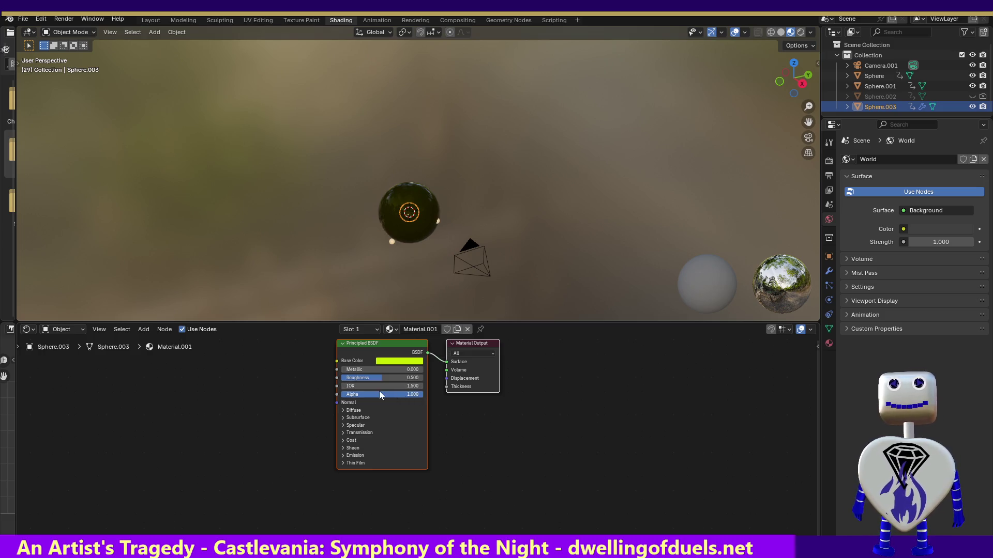
drag(374, 379, 341, 378)
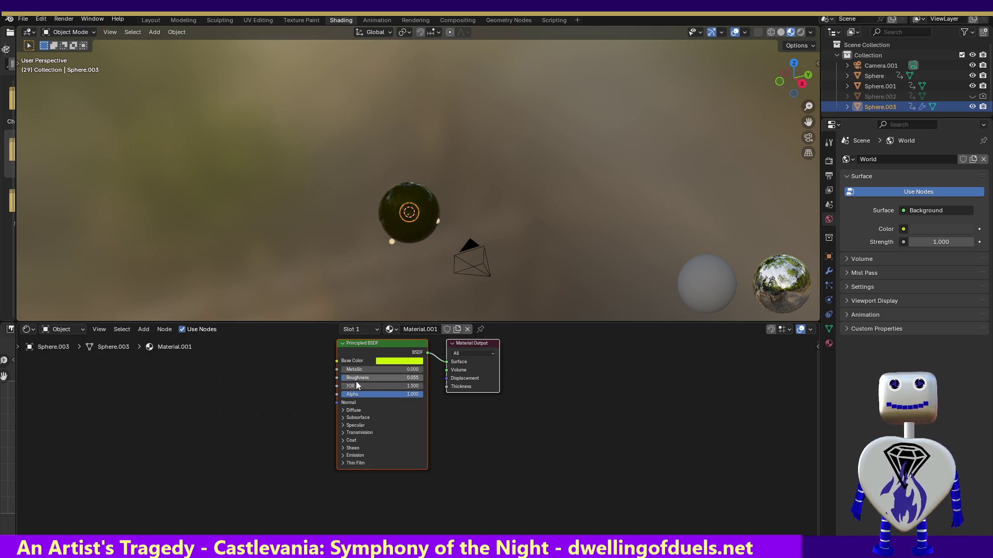
click(343, 409)
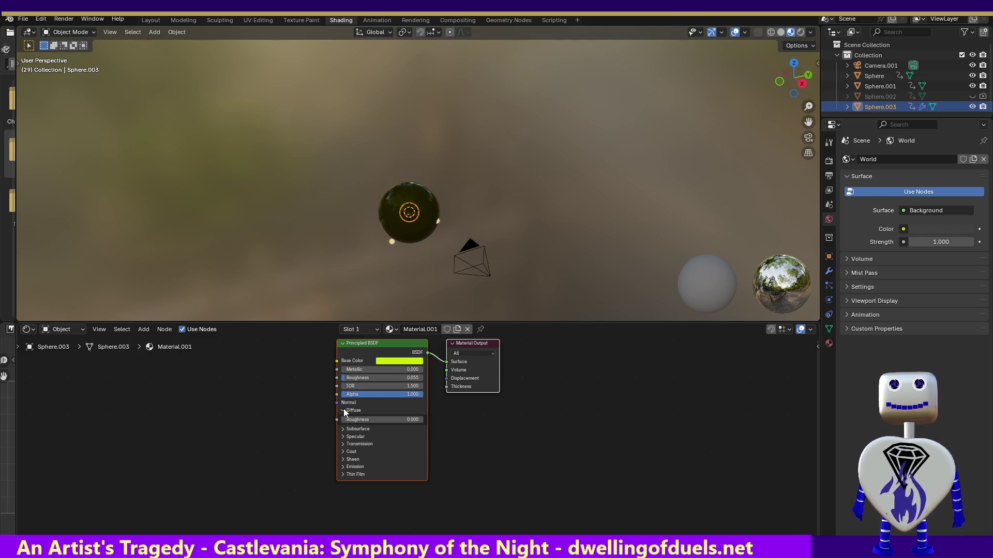
click(340, 444)
drag(351, 454, 411, 454)
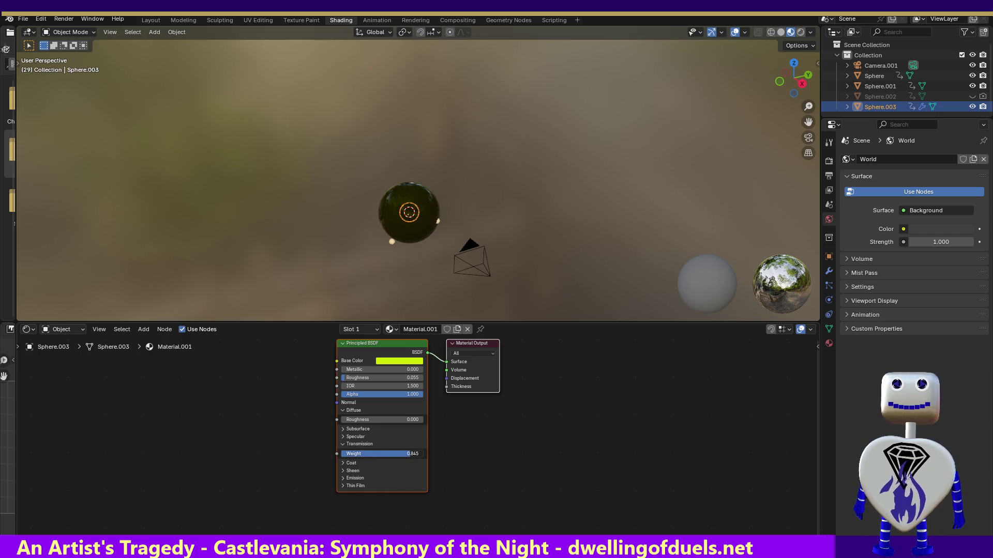
Step: Set a yellow emission colour with raised strength and test-render the glow
click(343, 479)
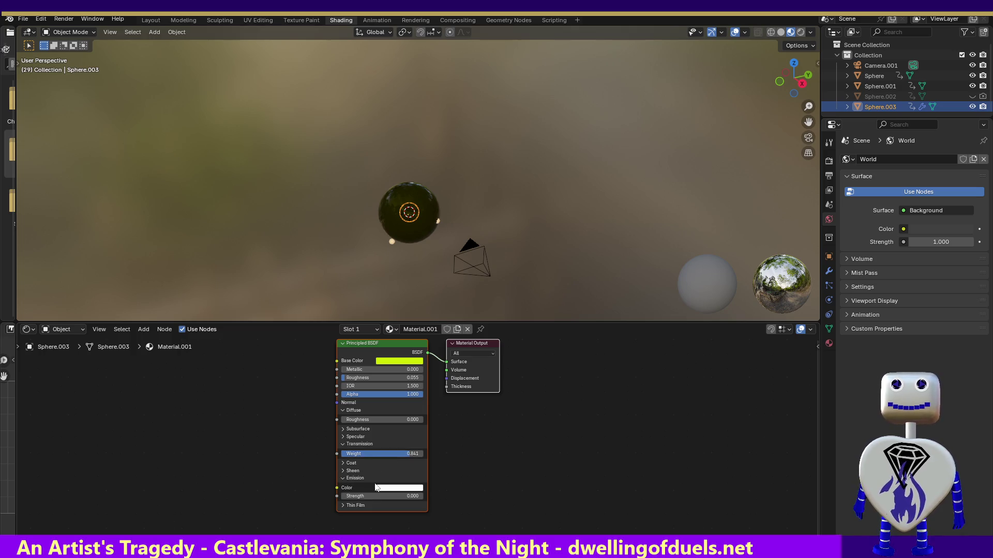
click(381, 490)
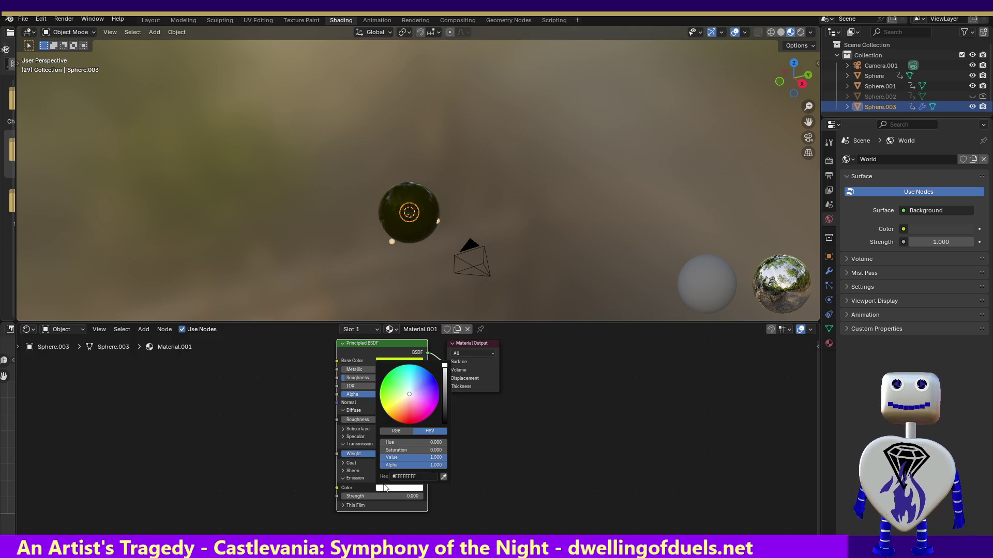
key(ctrl+v)
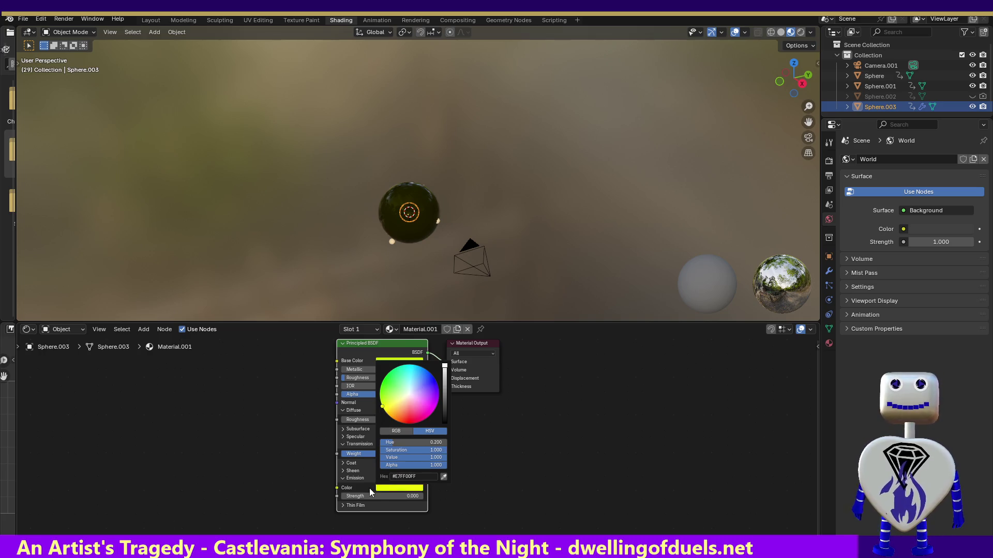
double_click(381, 496)
text(10.5)
key(Return)
mouse_move(382, 495)
mouse_down()
mouse_move(411, 495)
mouse_move(388, 496)
mouse_up()
click(62, 20)
click(63, 30)
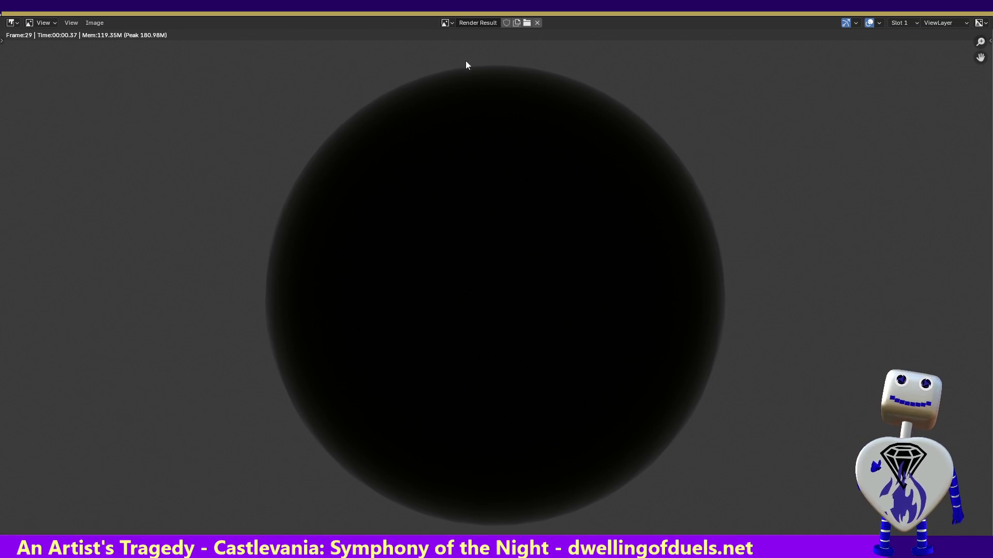
key(Escape)
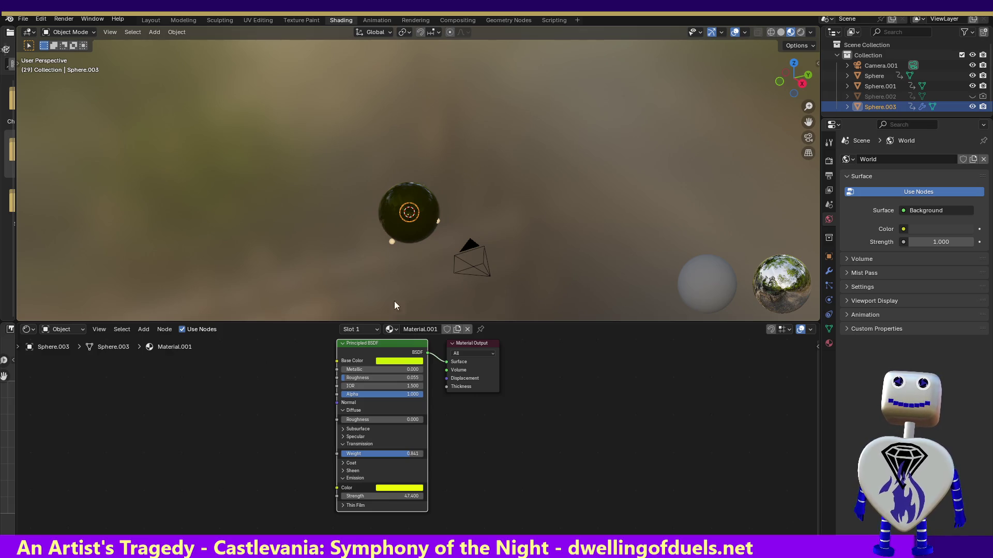
Step: Make the specular tint yellow and show Material.001 in the Properties Material tab
click(342, 437)
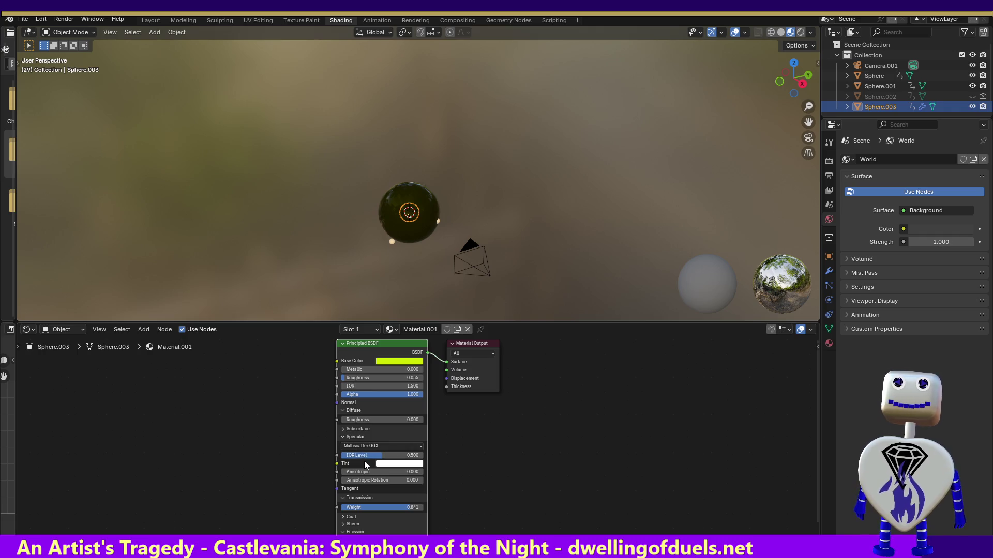
click(392, 466)
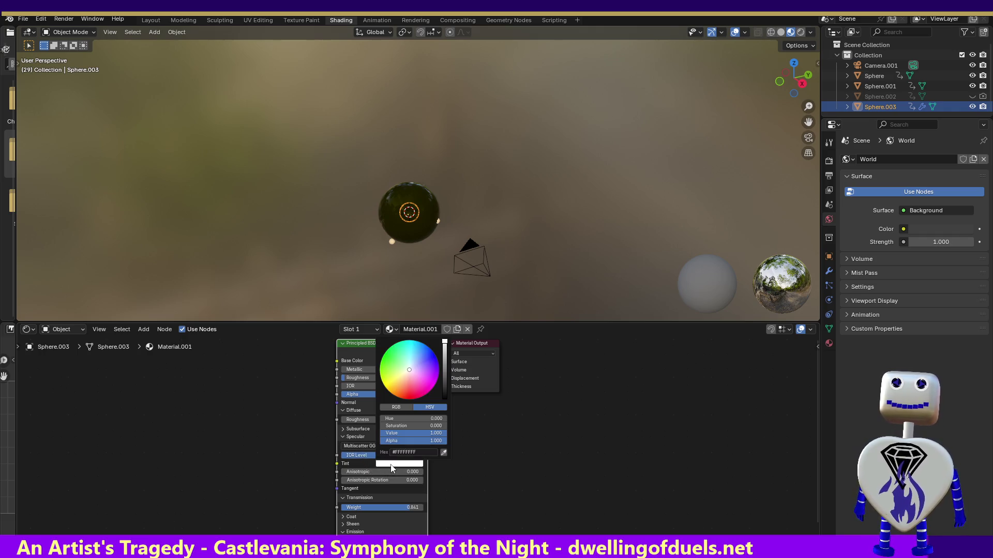
drag(408, 375, 384, 384)
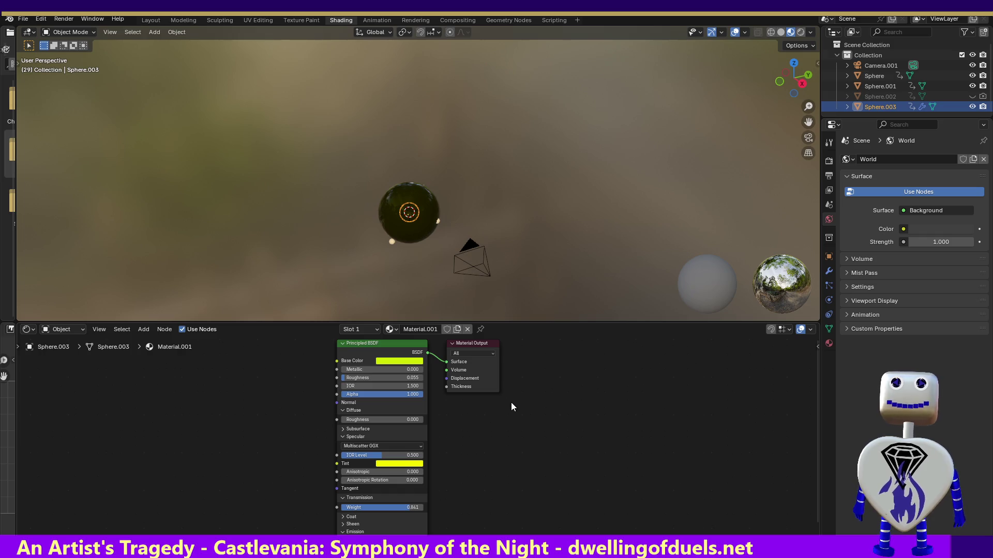
click(344, 524)
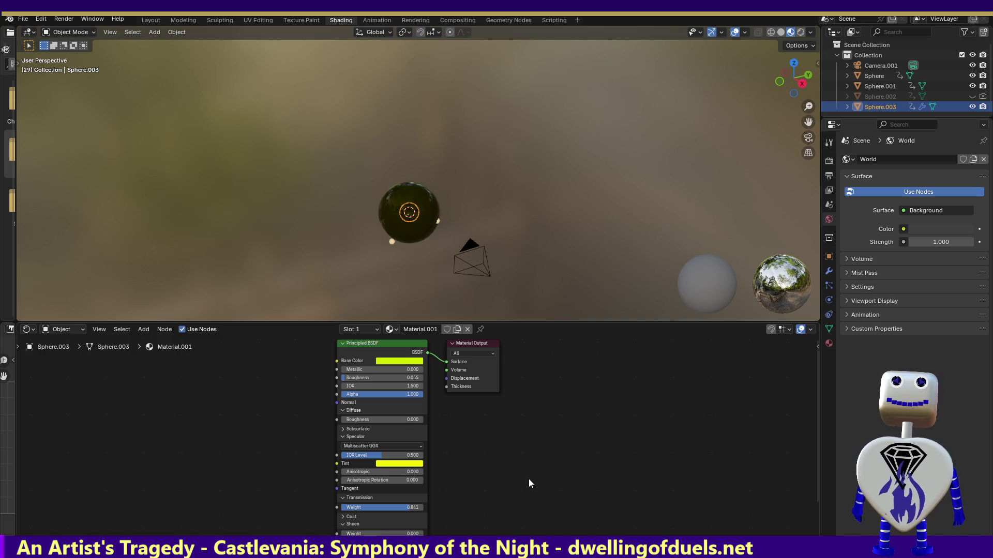
click(828, 344)
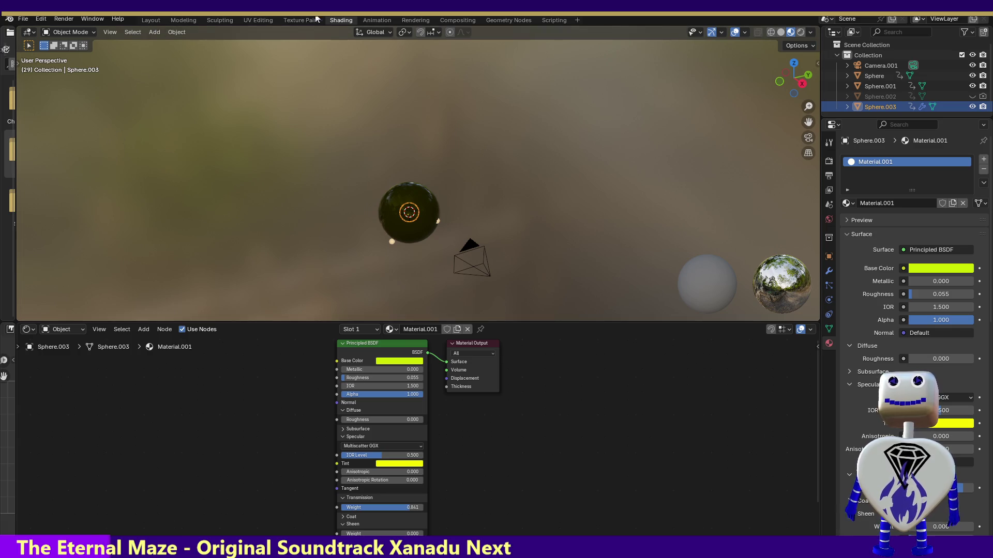
Step: Switch to the Animation workspace, scrub to frame 37 and test-render that frame
click(376, 20)
mouse_move(200, 415)
mouse_down()
mouse_move(149, 402)
mouse_move(232, 415)
mouse_up()
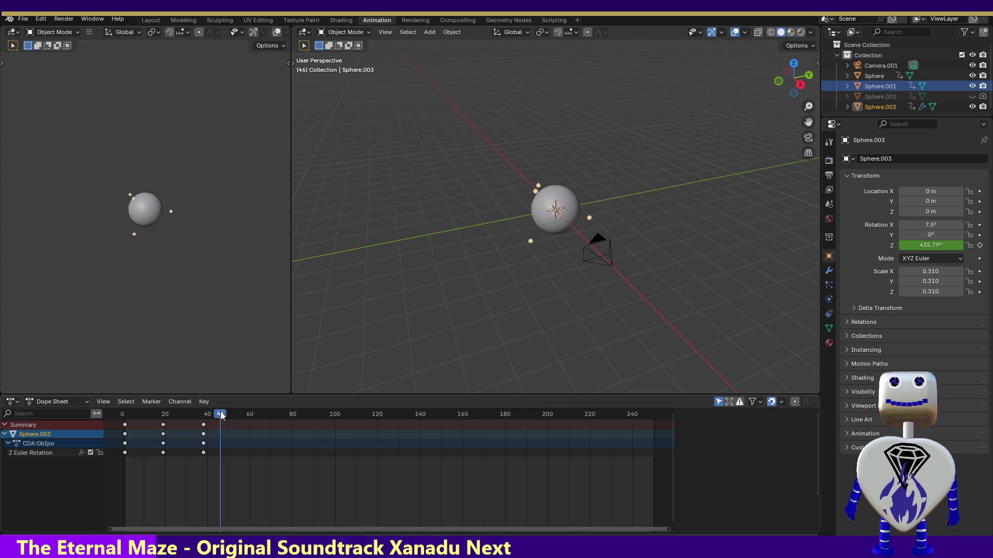
drag(231, 417, 202, 417)
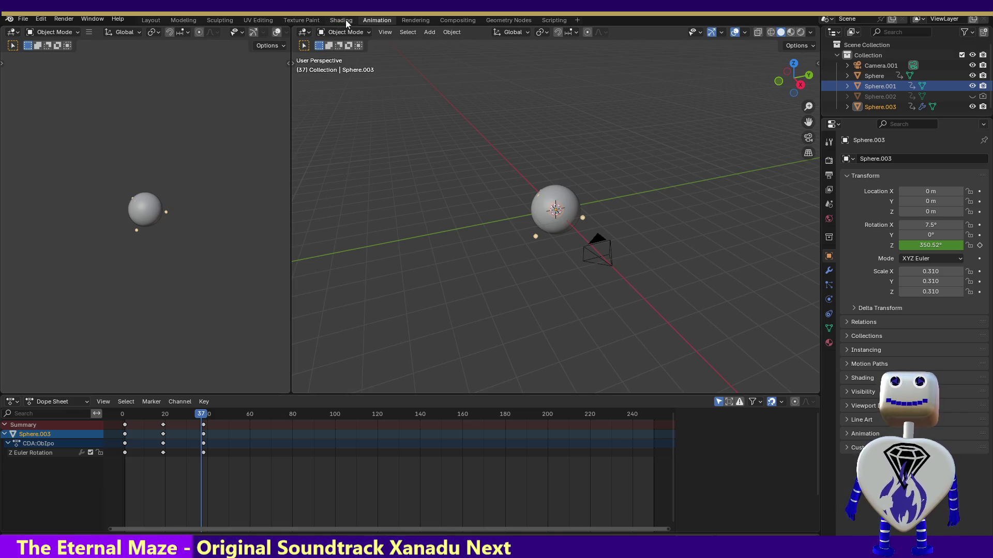
click(64, 19)
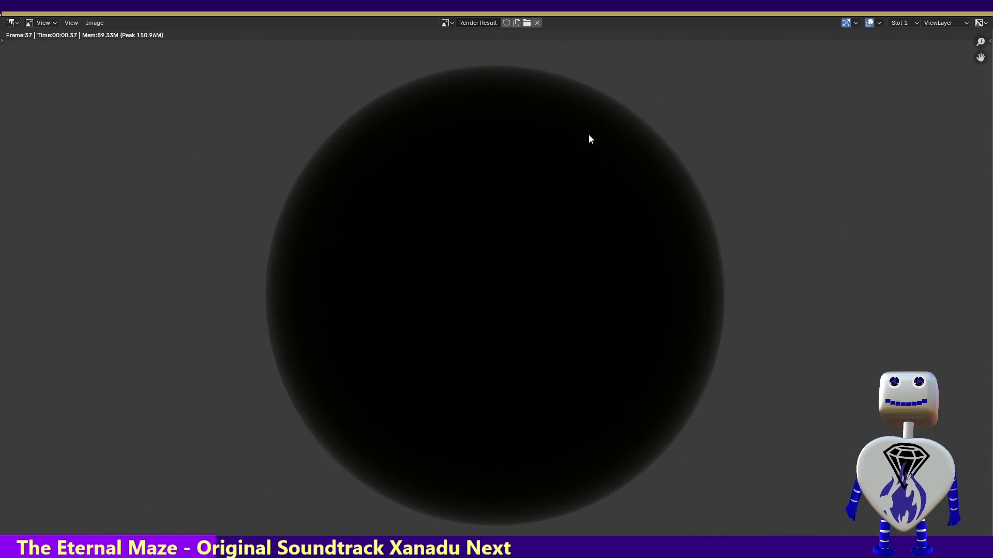
key(Escape)
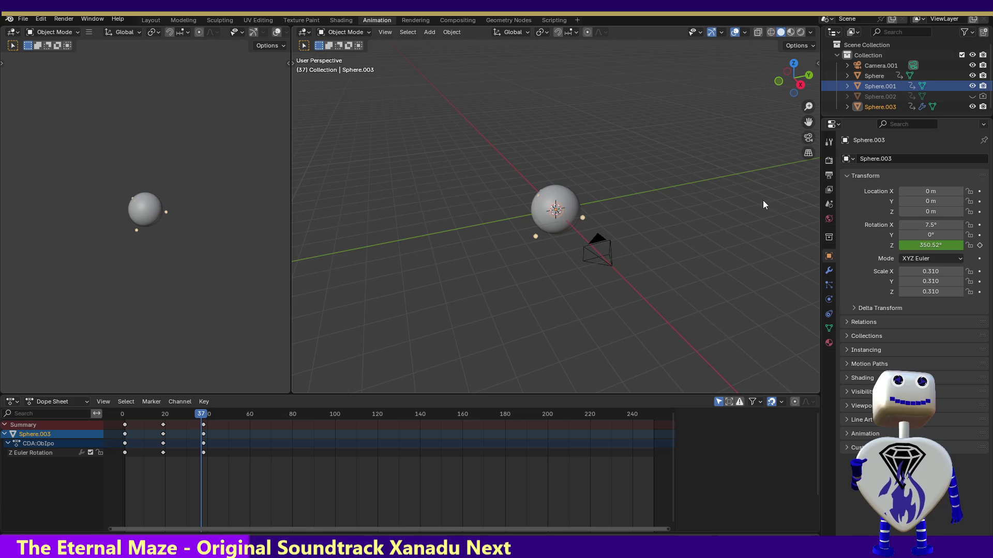
Step: Browse Sphere.003's Particles, Physics, Data, Material, Object and Modifiers tabs, collapsing the ParticleSystem modifier
click(828, 285)
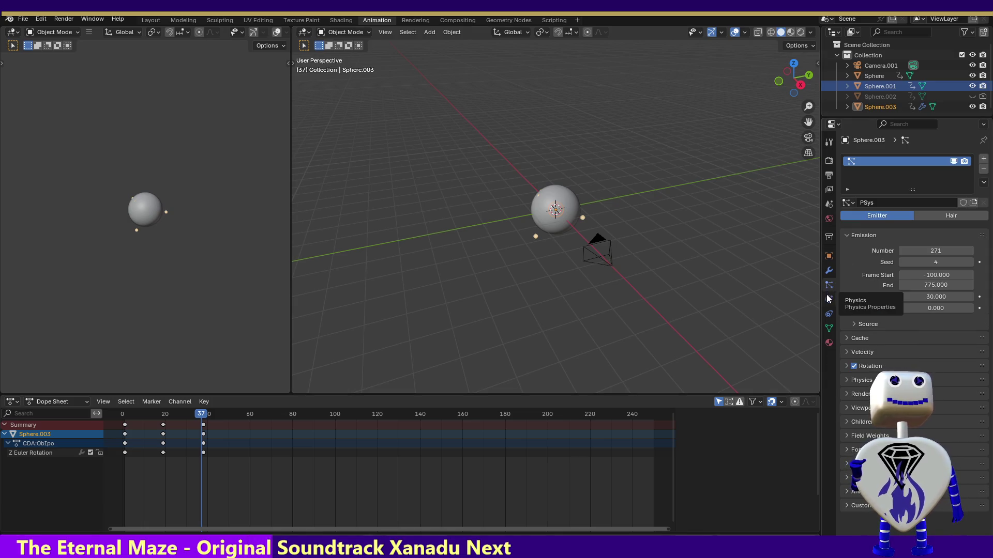
click(829, 299)
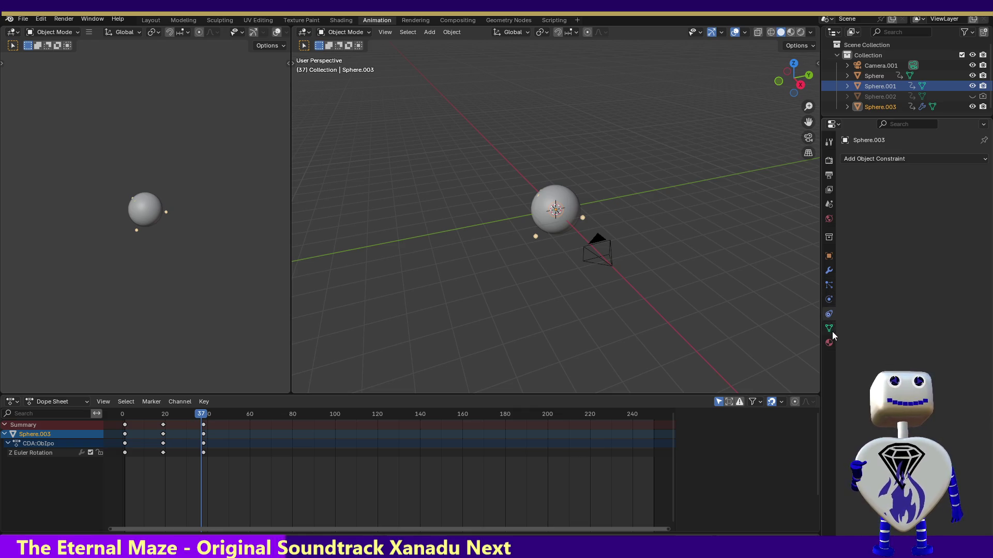
click(829, 329)
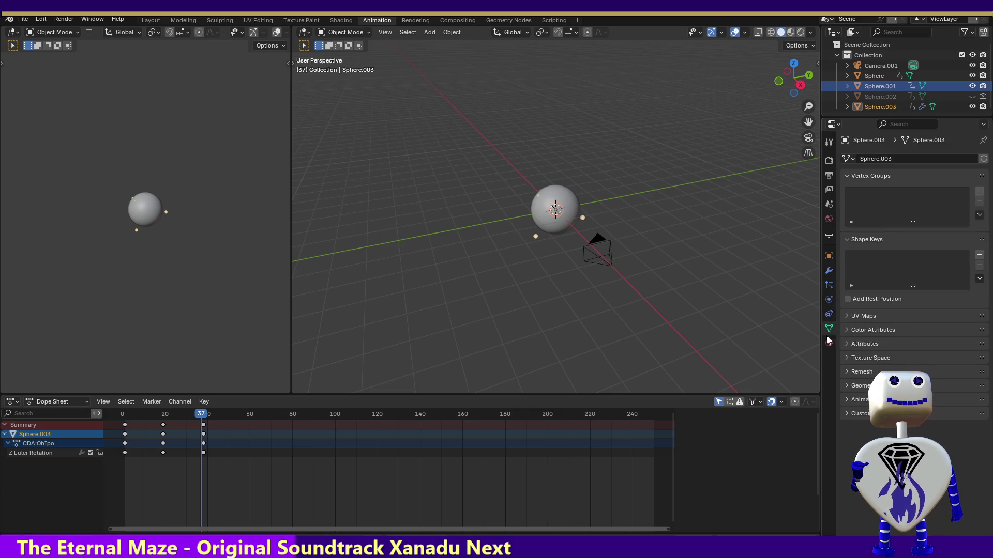
click(827, 344)
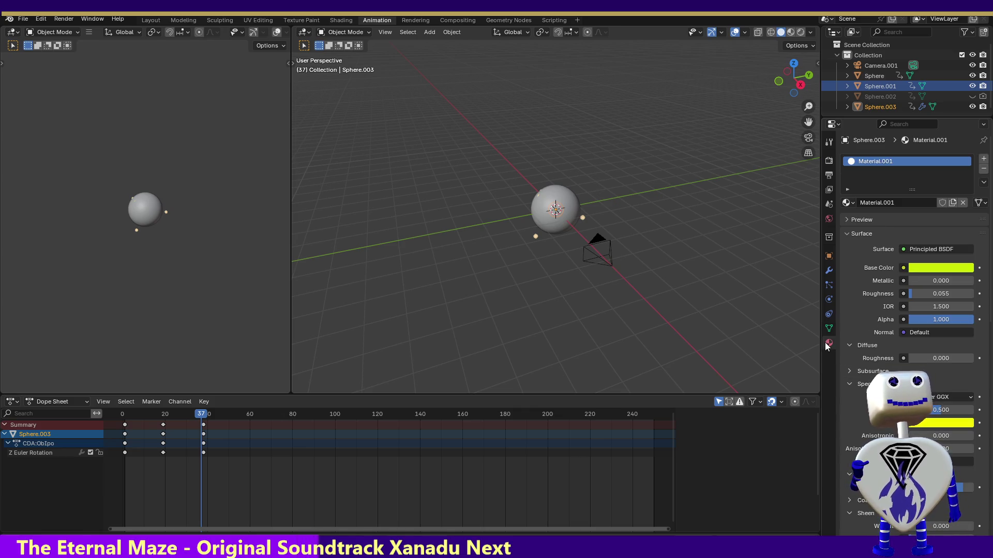
click(829, 298)
click(828, 286)
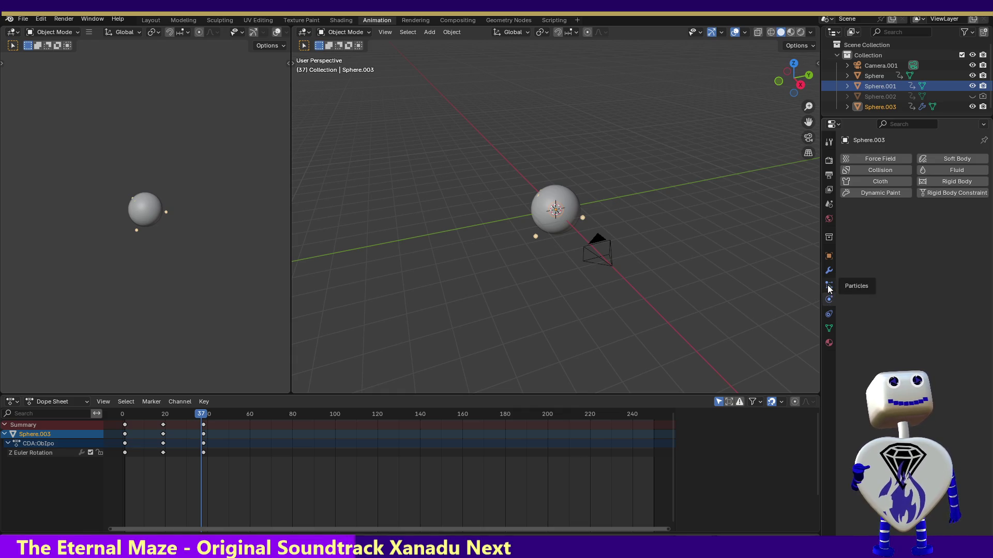
click(828, 285)
click(828, 270)
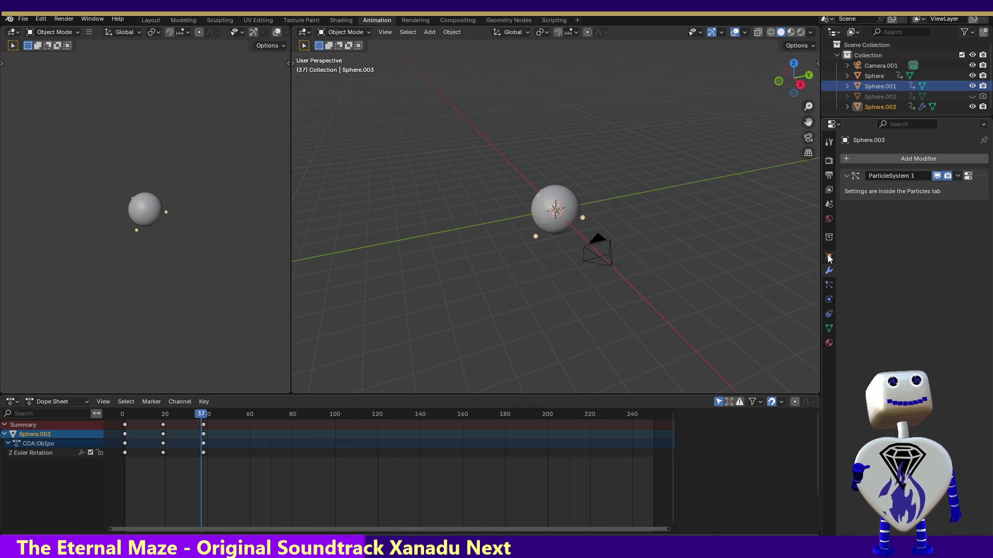
click(829, 270)
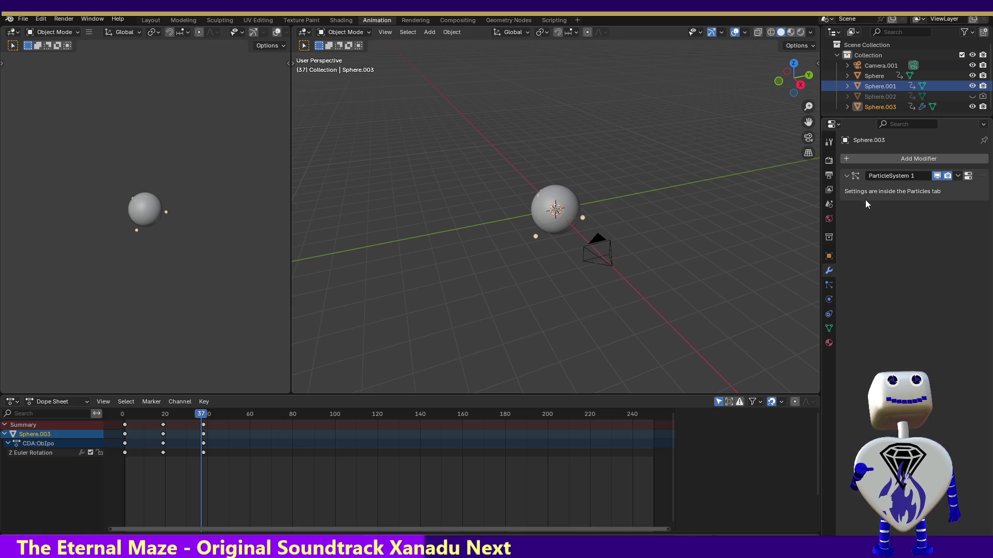
click(847, 176)
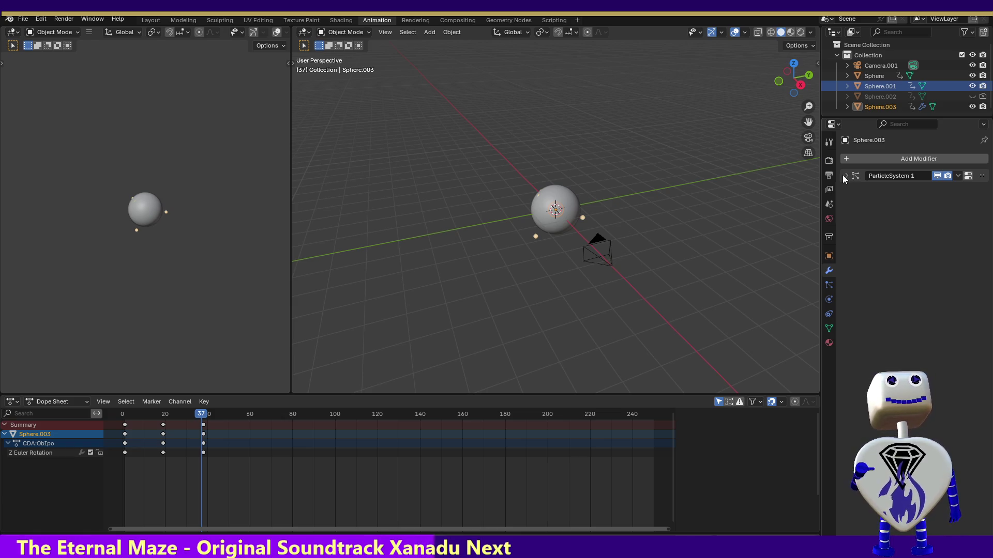
Step: Check Scene, World, Collection and Object settings, then show the PSys particle settings
click(828, 205)
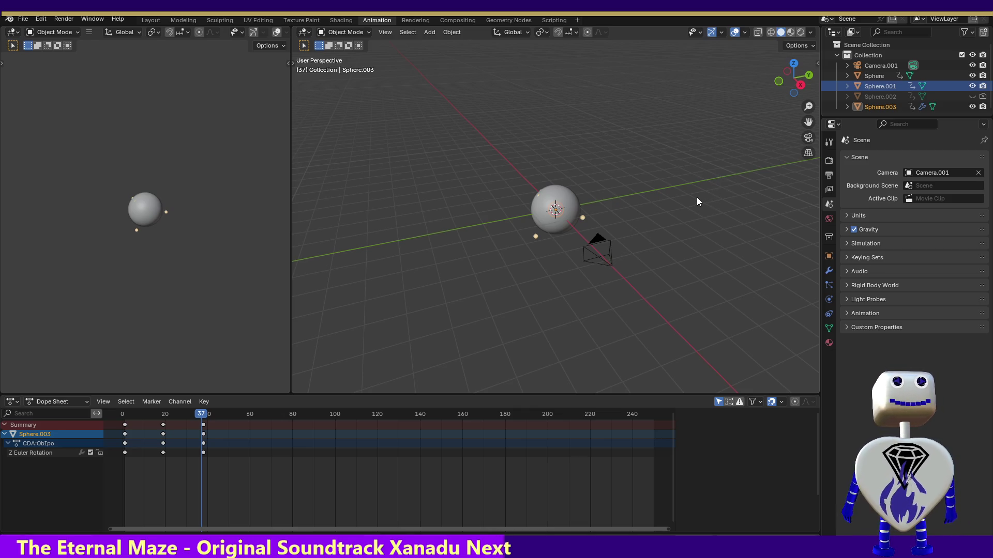
click(828, 219)
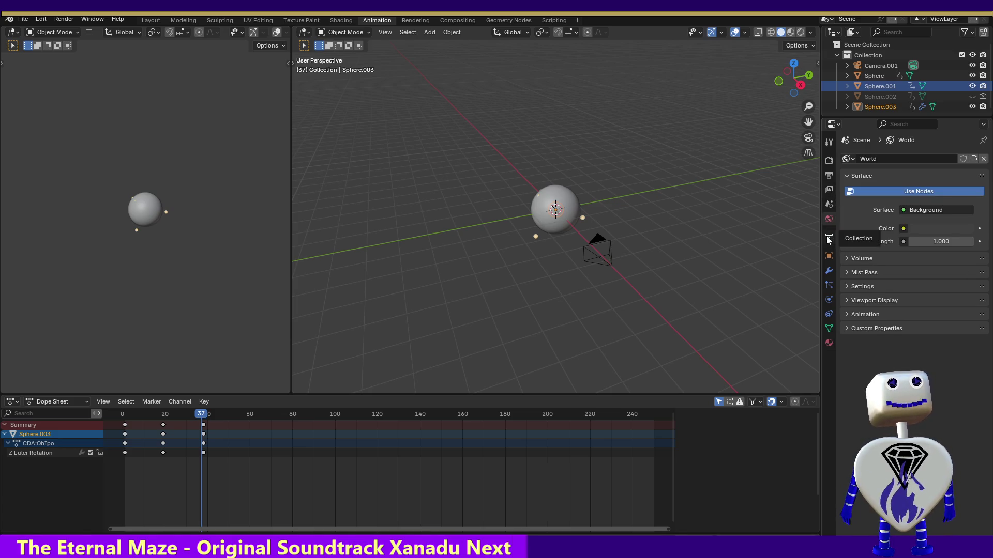
click(828, 237)
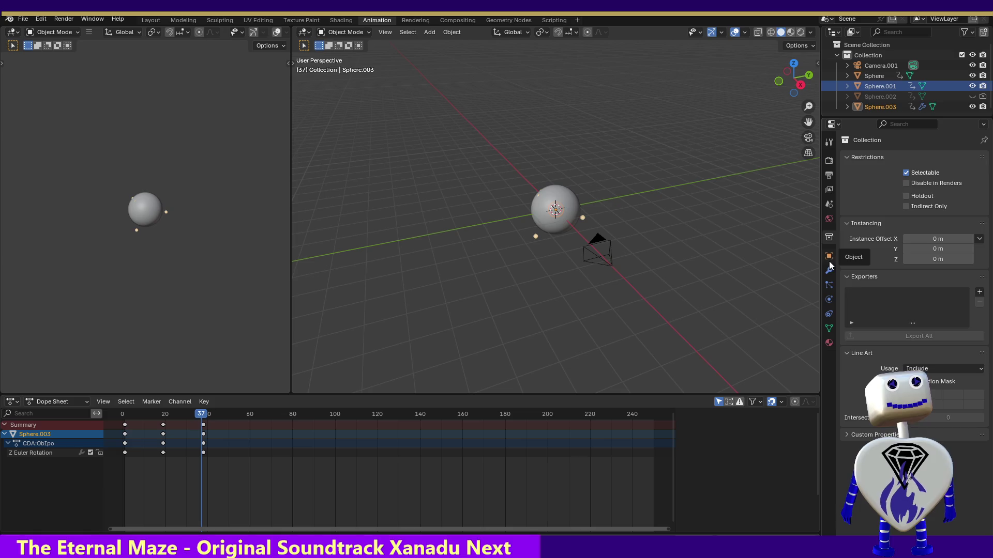
click(829, 255)
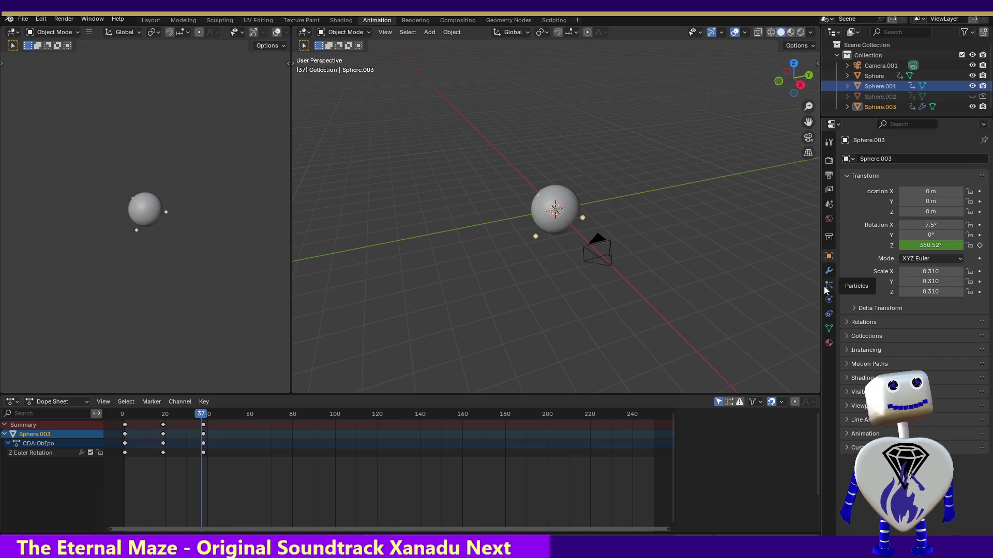
click(827, 290)
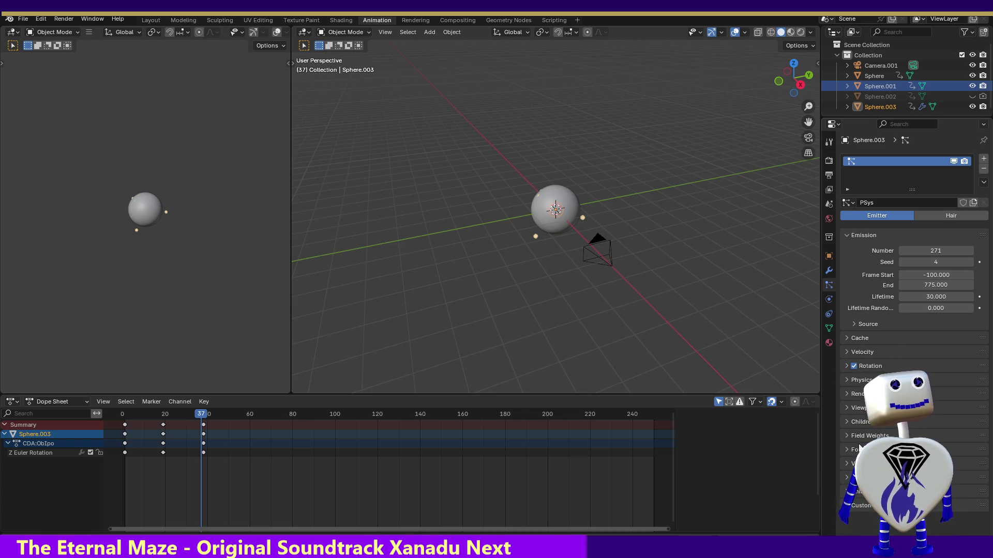
Step: Review the PSys Viewport Display, Physics, Textures, Rotation and Render panels
click(845, 409)
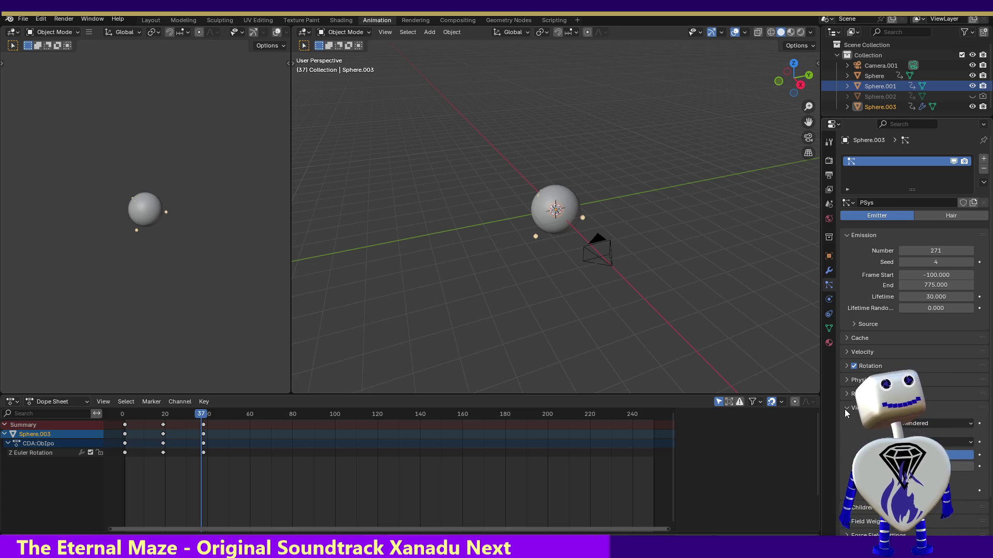
click(843, 380)
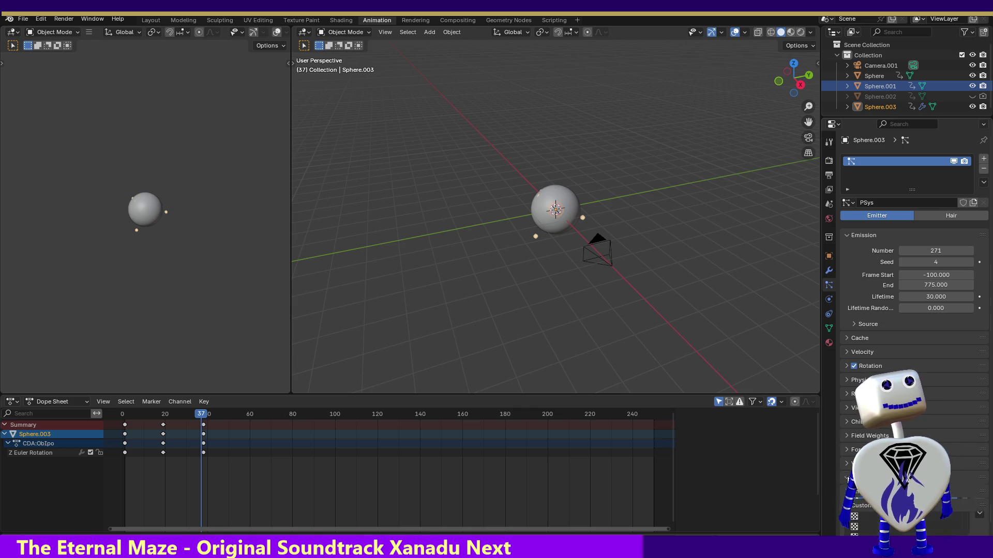
click(847, 478)
scroll(988, 396, down, 2)
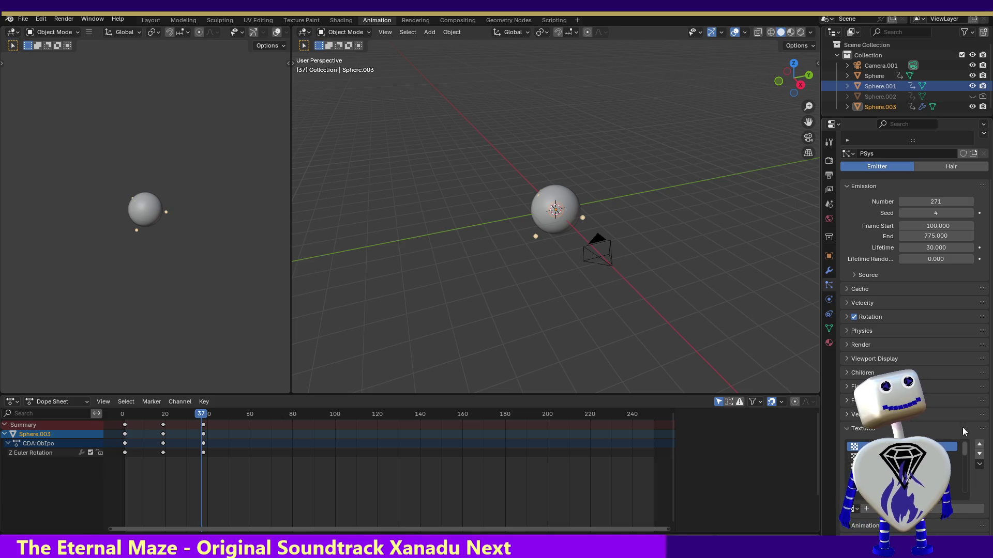
scroll(915, 310, up, 2)
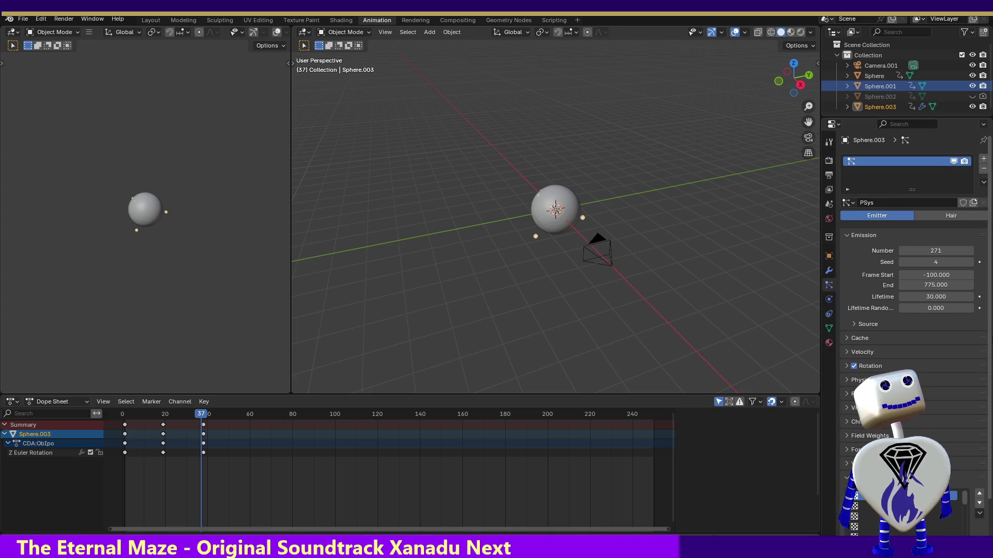
scroll(982, 392, down, 2)
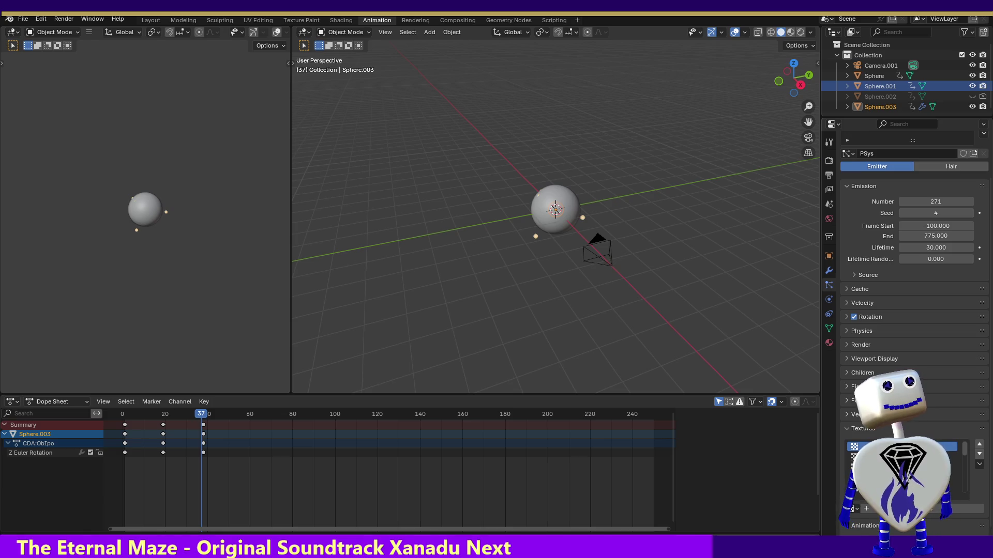
scroll(989, 450, down, 1)
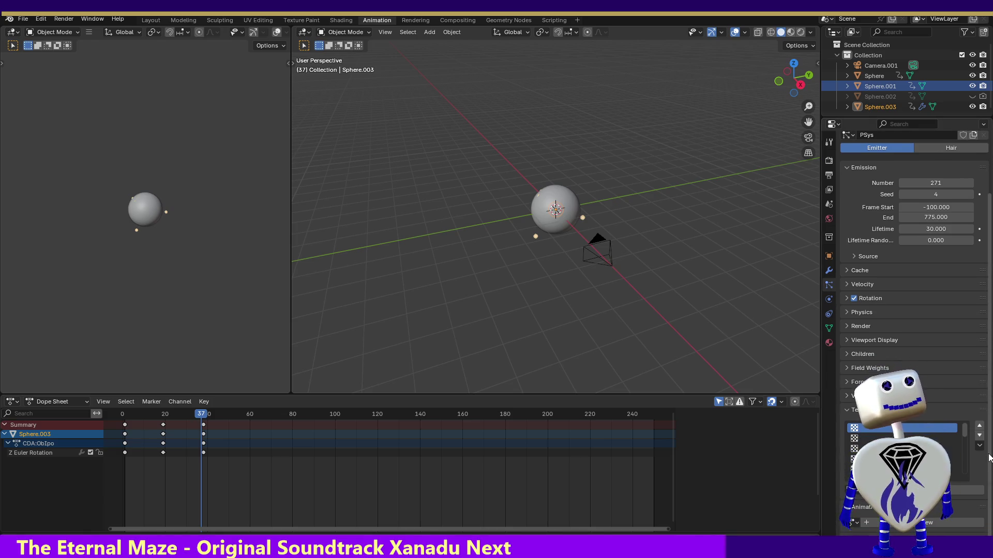
scroll(897, 311, up, 4)
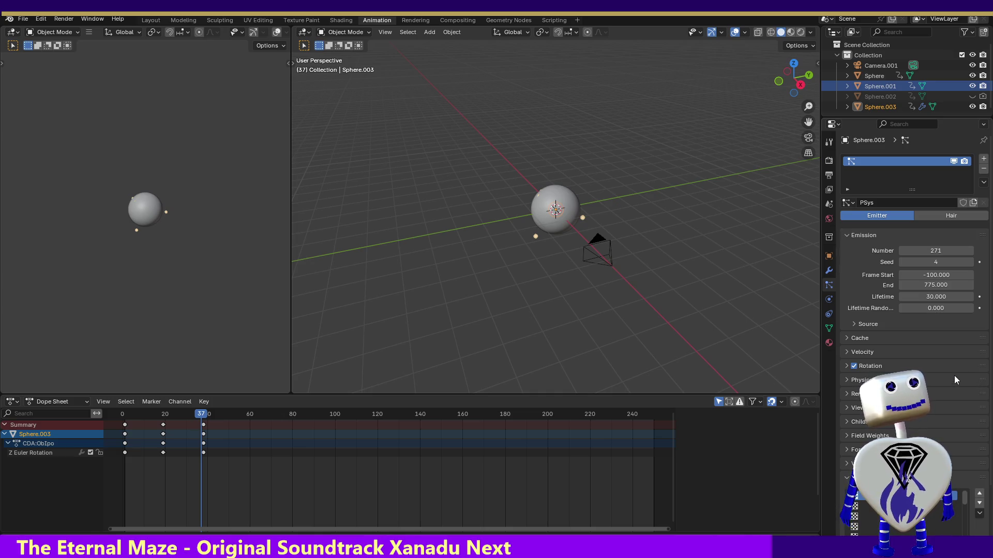
click(846, 366)
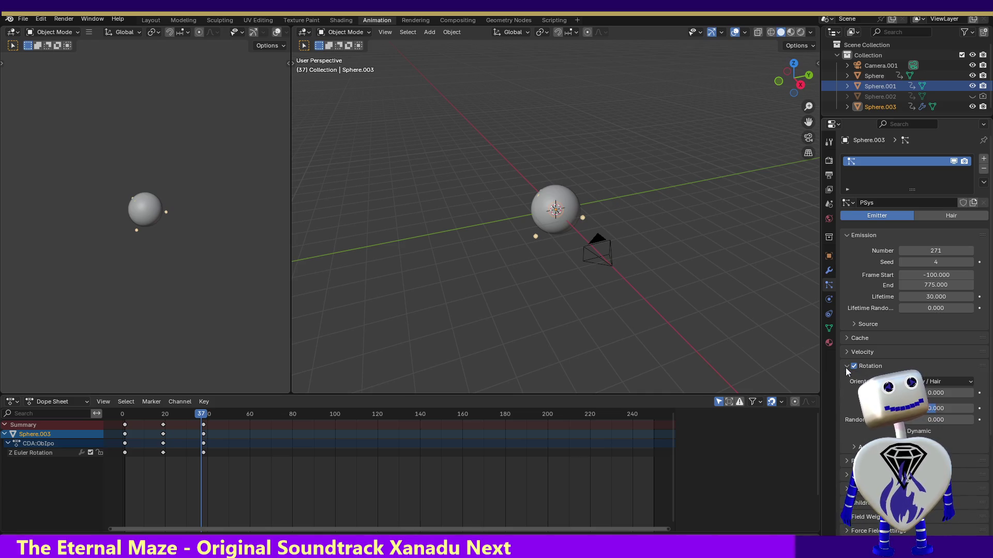
click(847, 366)
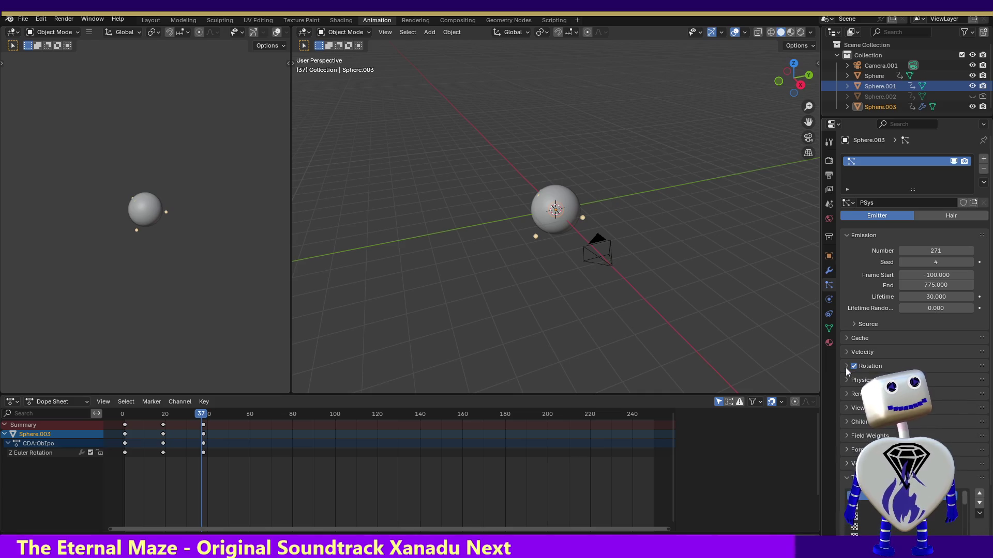
click(848, 394)
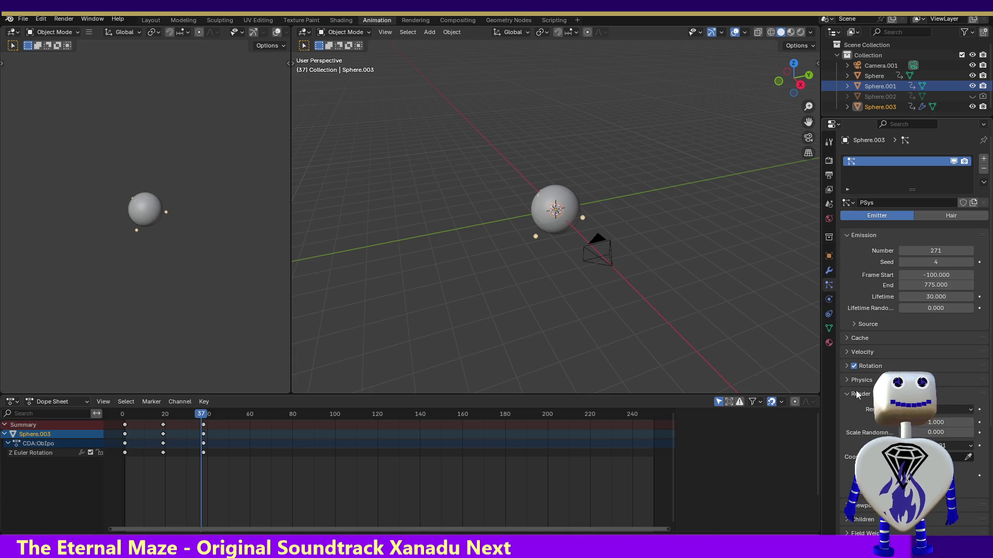
Step: Return to the Particles tab and expand Emission Source: faces with jittered distribution
click(829, 299)
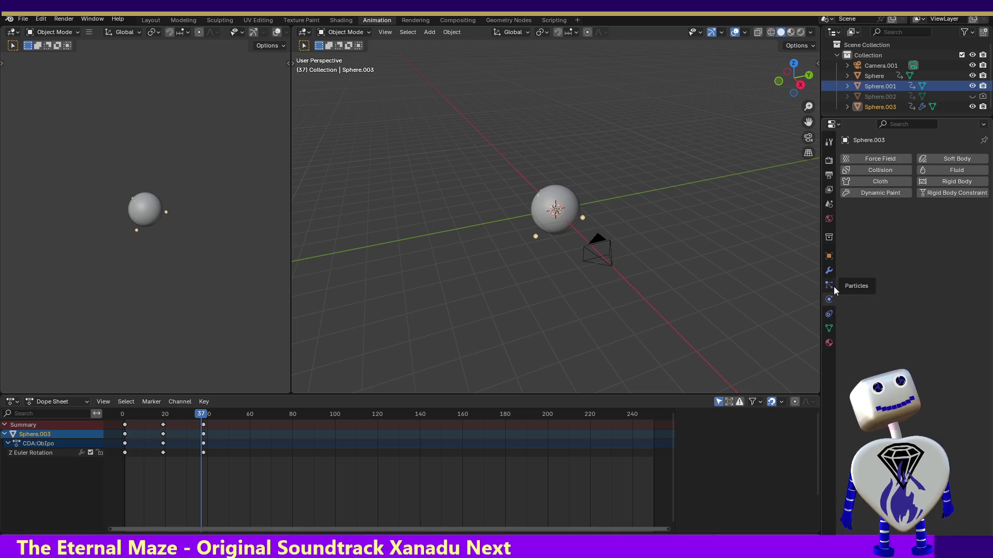
click(829, 285)
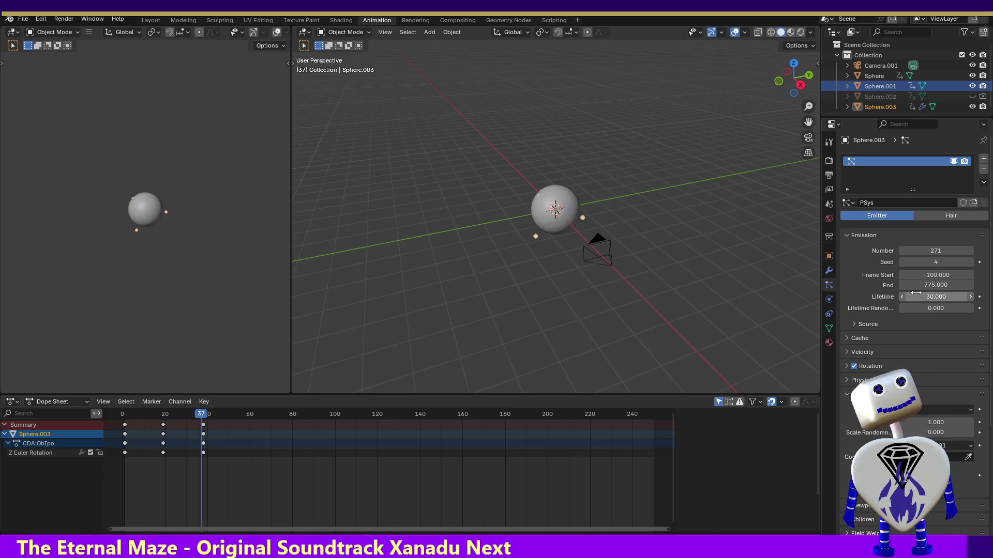
click(857, 324)
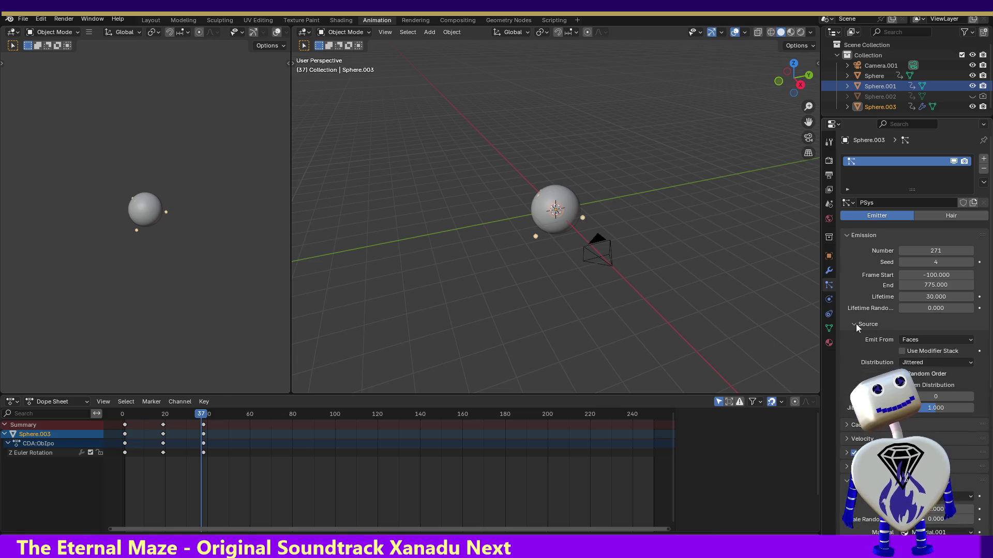
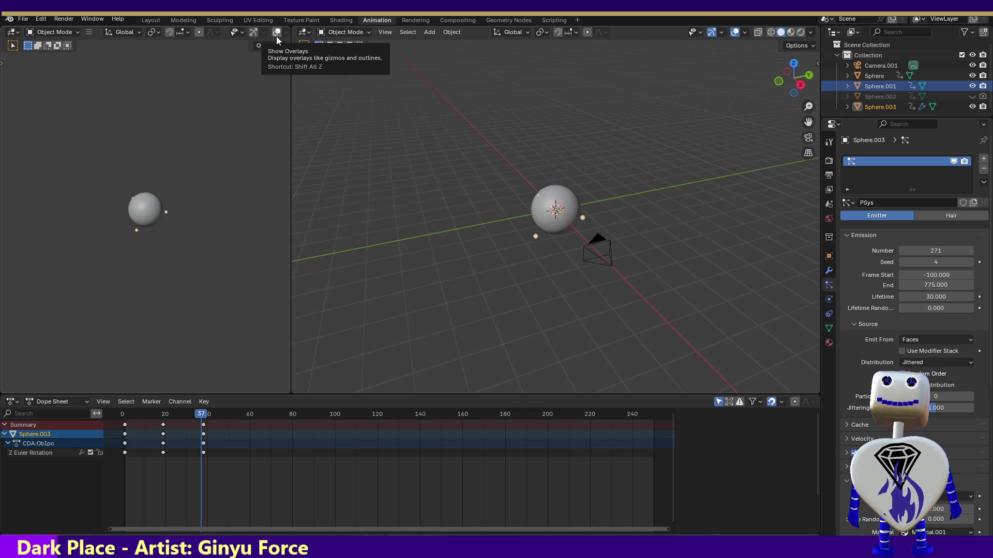
Step: Switch via Texture Paint to the Shading workspace showing Sphere.003's Material.001 nodes
click(299, 19)
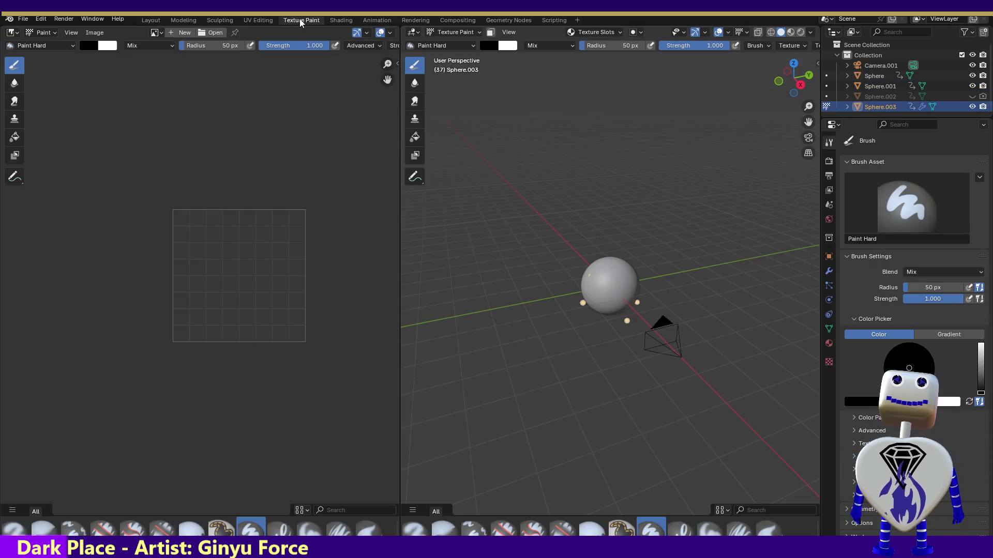
click(342, 19)
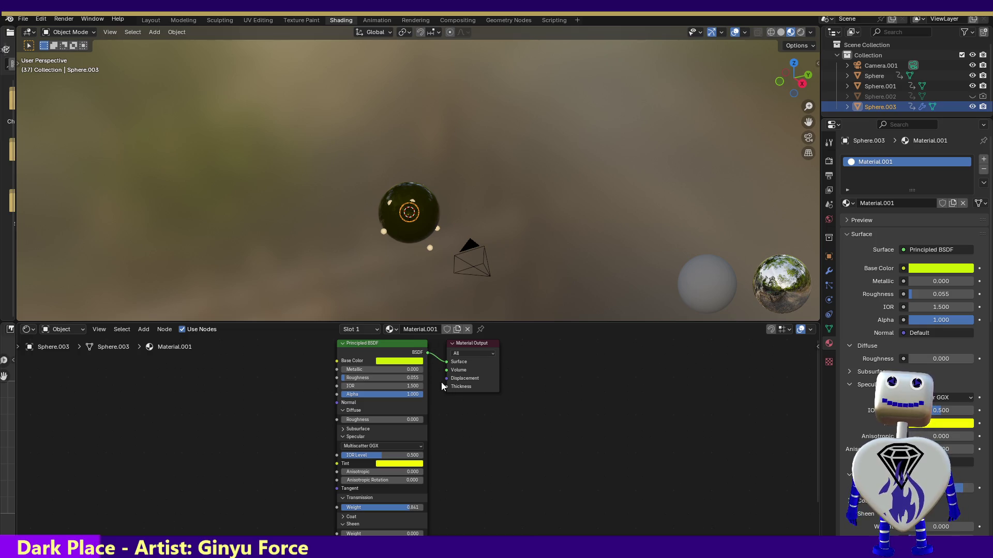
click(491, 354)
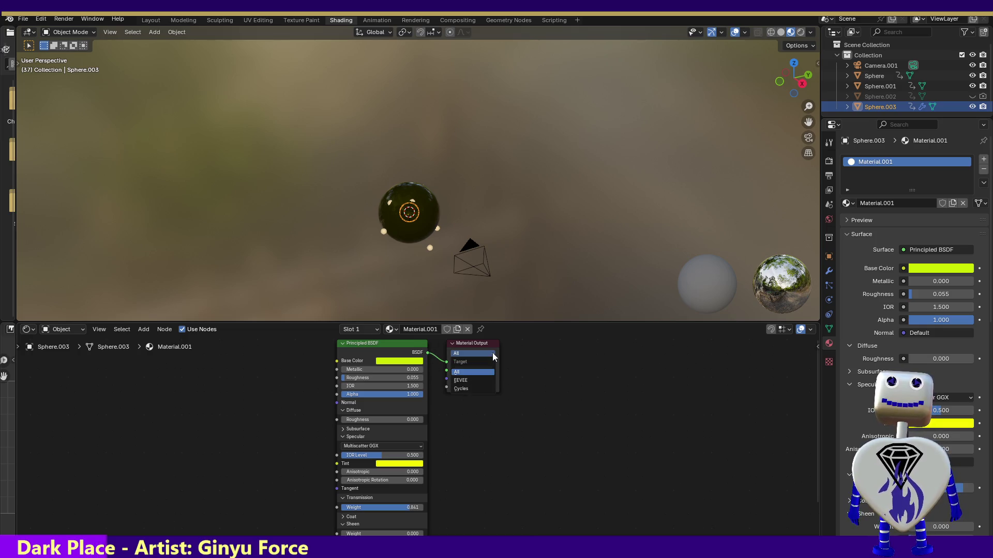
click(492, 353)
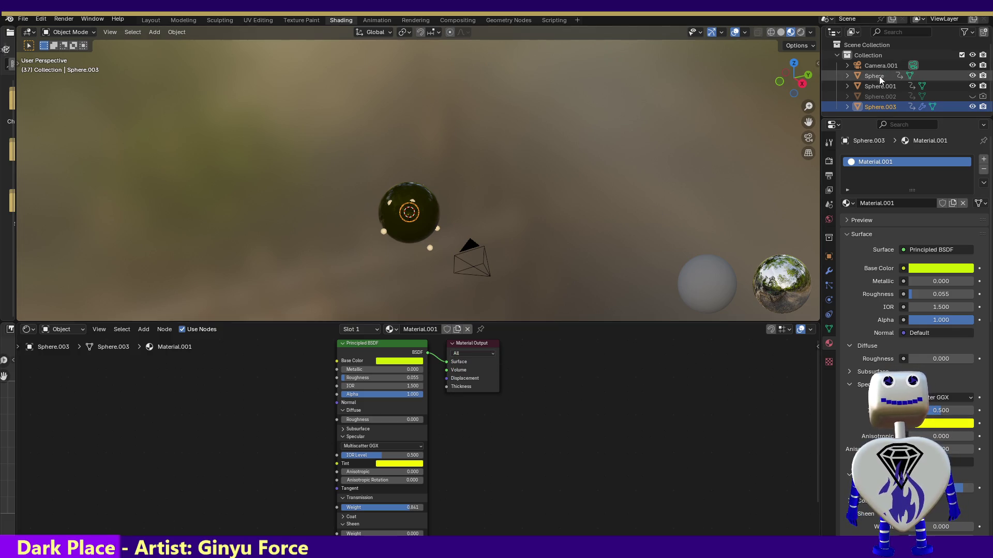
click(873, 88)
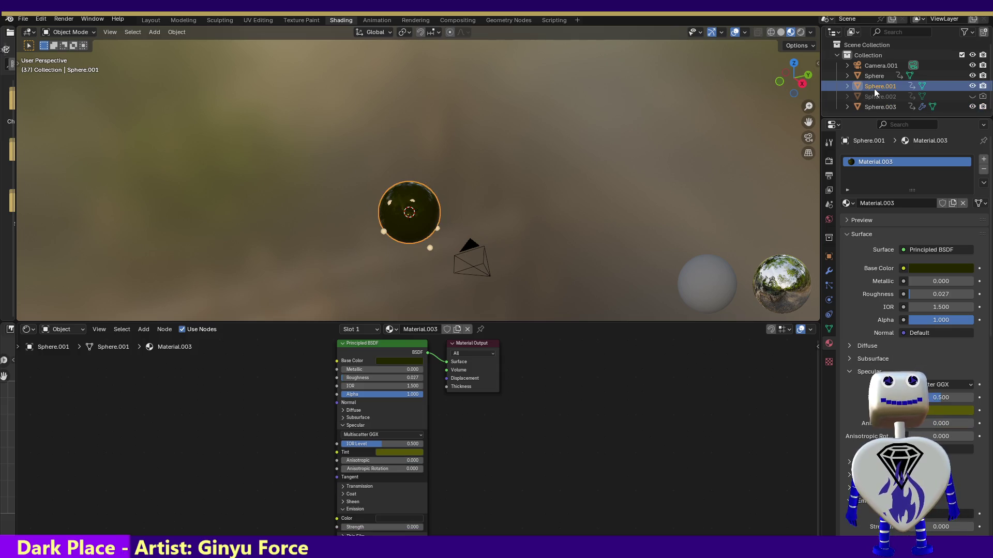
click(871, 109)
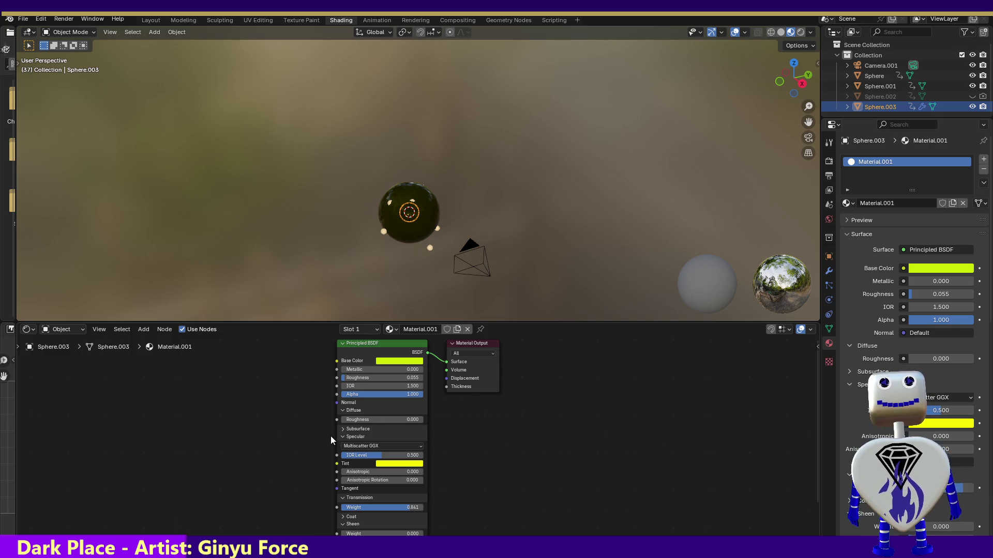
click(342, 429)
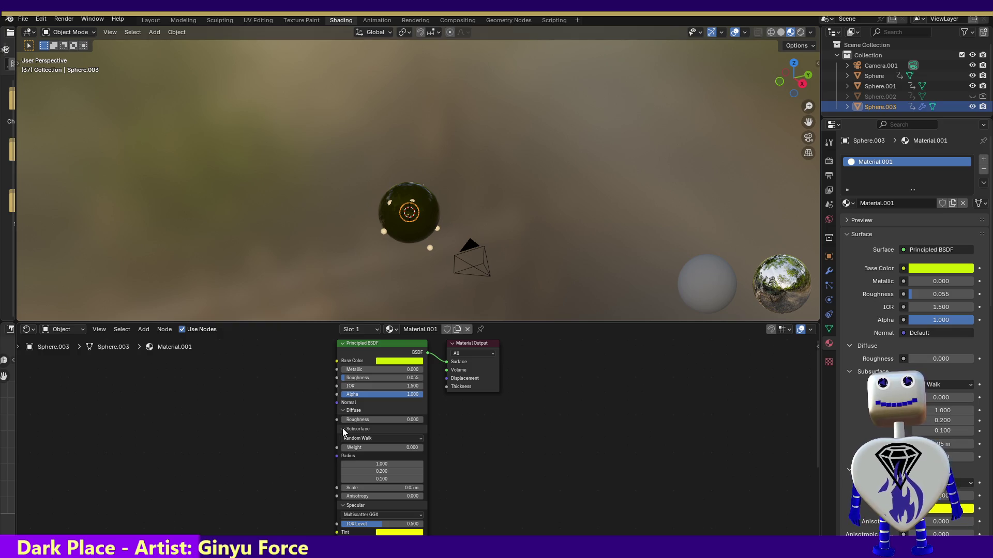
click(342, 429)
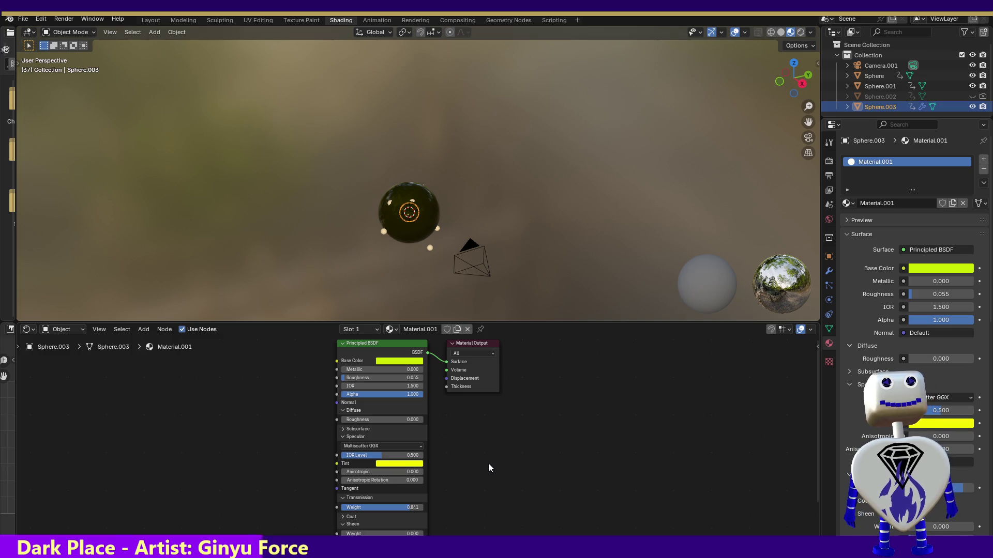
click(828, 361)
click(828, 343)
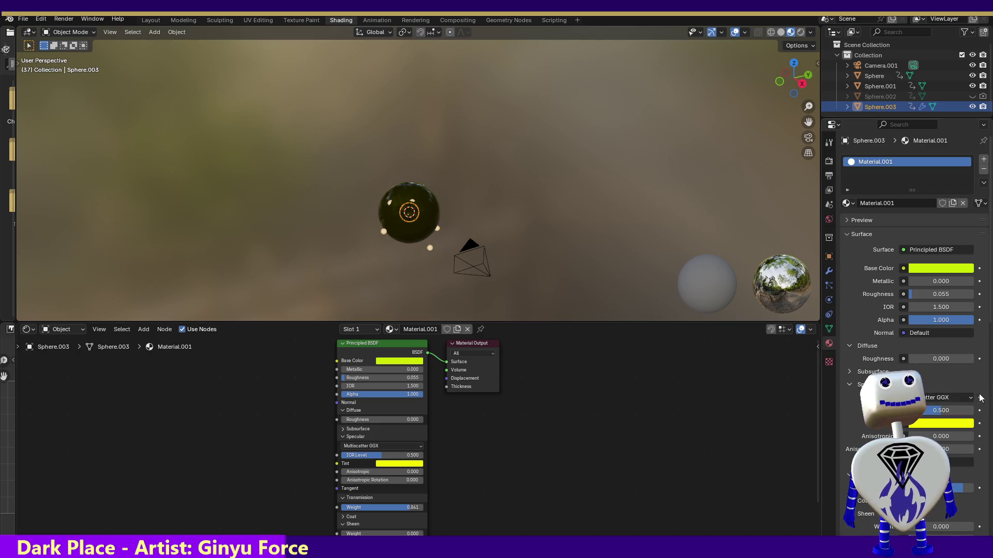
drag(991, 301, 984, 388)
scroll(984, 387, up, 3)
scroll(983, 388, up, 3)
drag(990, 310, 990, 532)
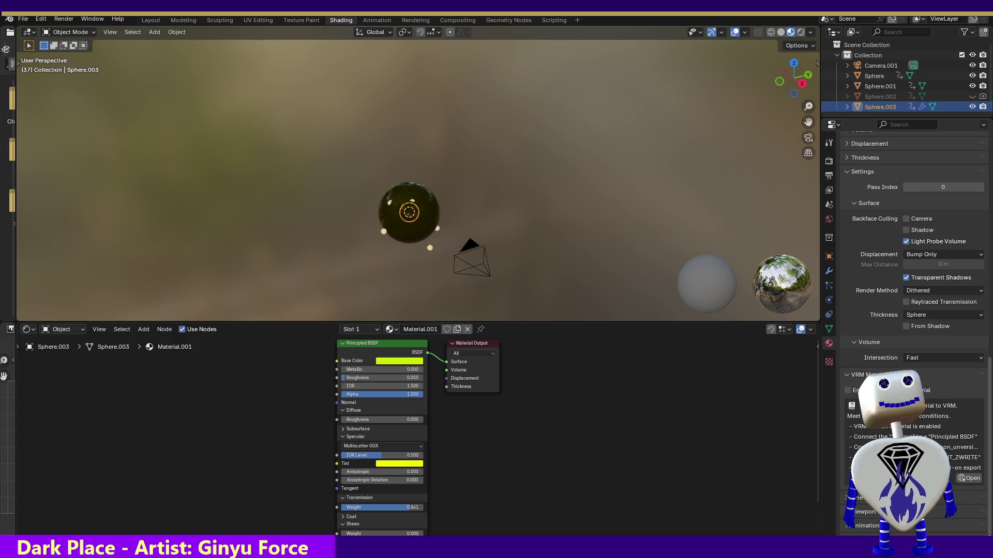
Step: Expand the Volume, Displacement and Thickness panels of Material.001
drag(990, 533, 990, 495)
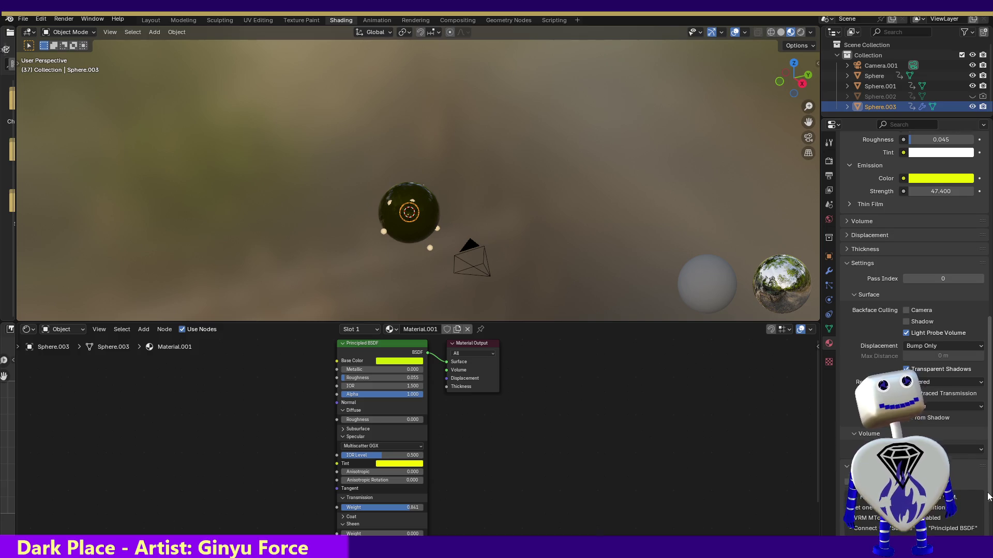
scroll(990, 496, up, 2)
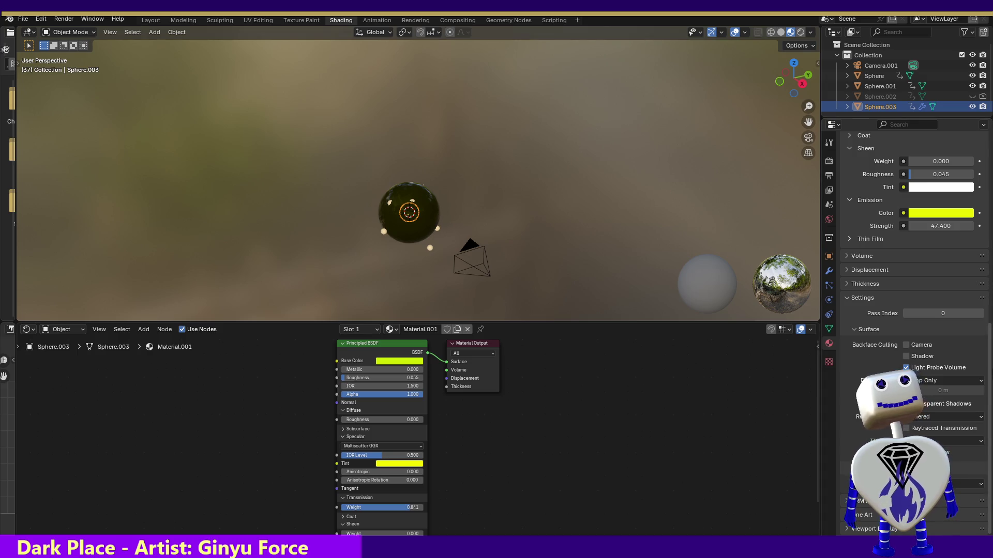
scroll(849, 340, up, 3)
scroll(849, 339, up, 2)
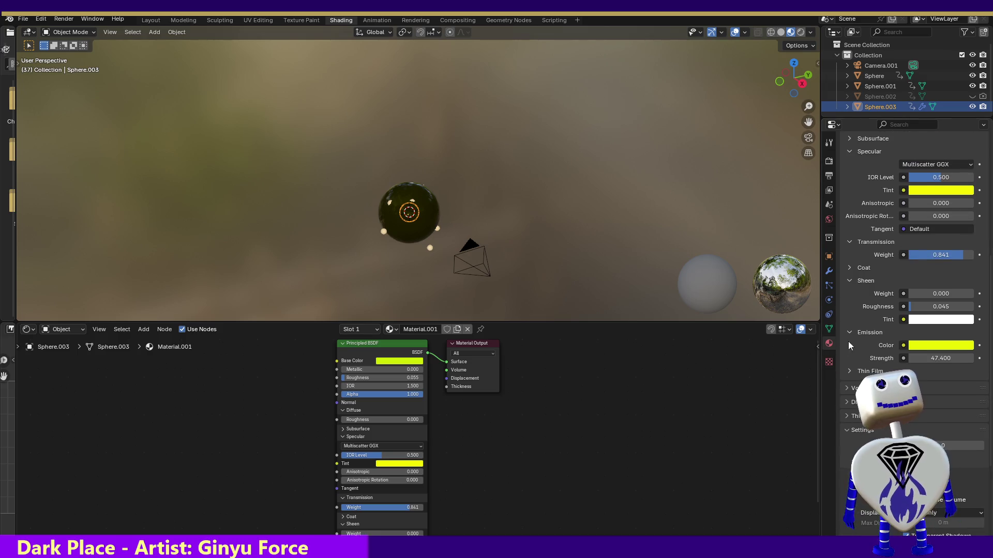
click(845, 390)
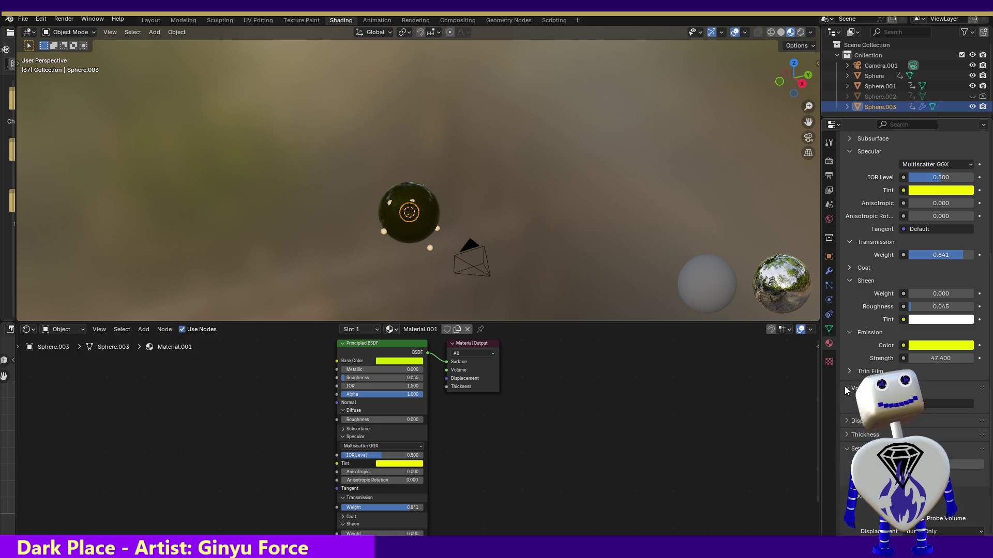
click(848, 421)
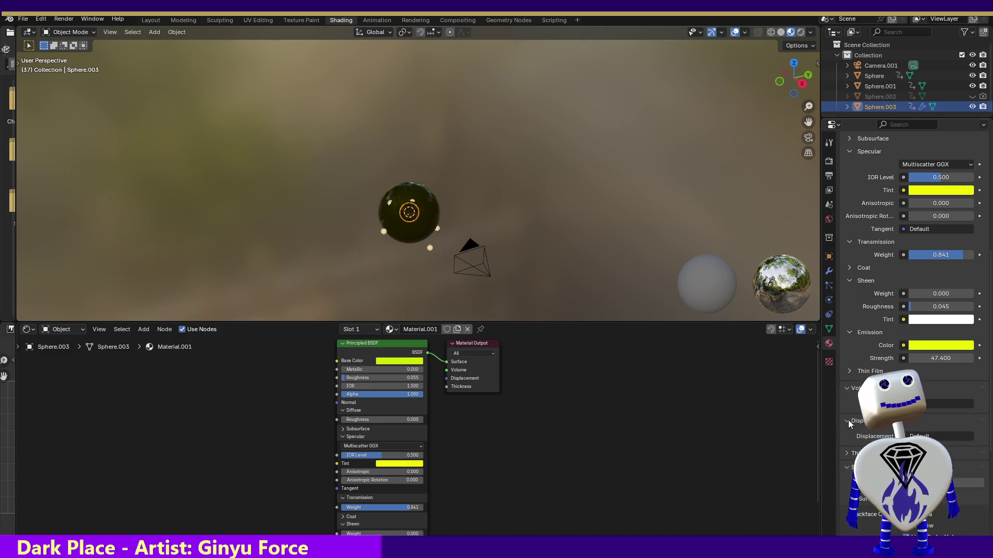
click(847, 454)
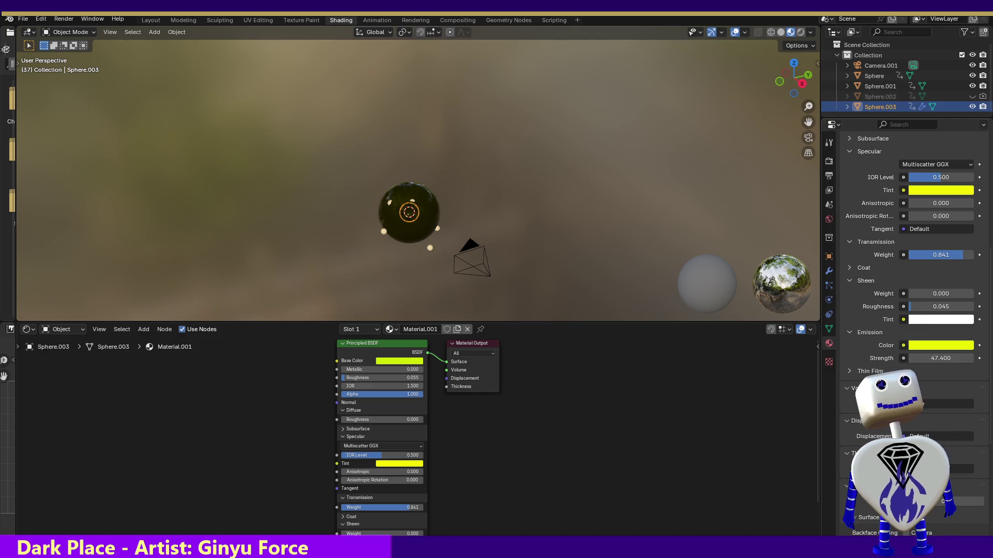
drag(985, 350, 985, 428)
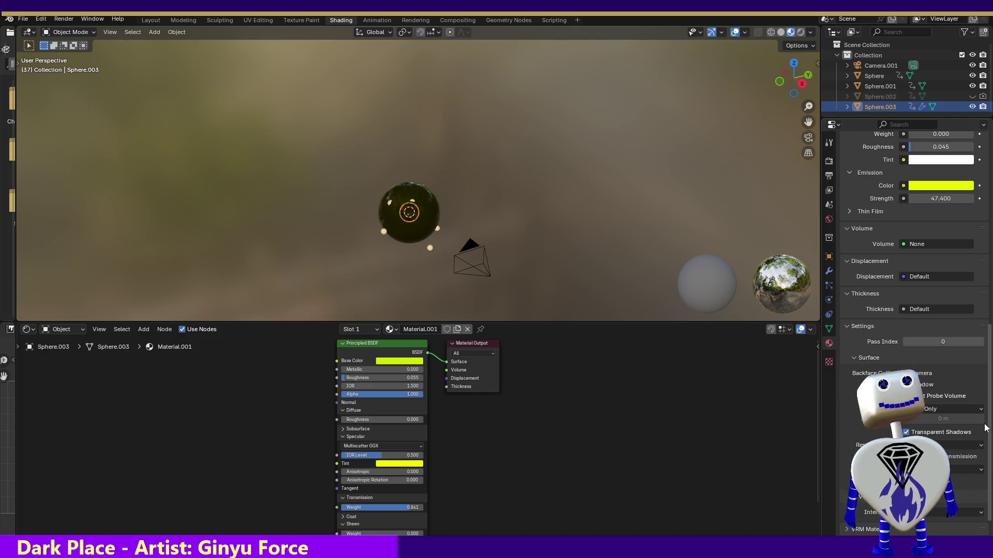
scroll(985, 427, up, 8)
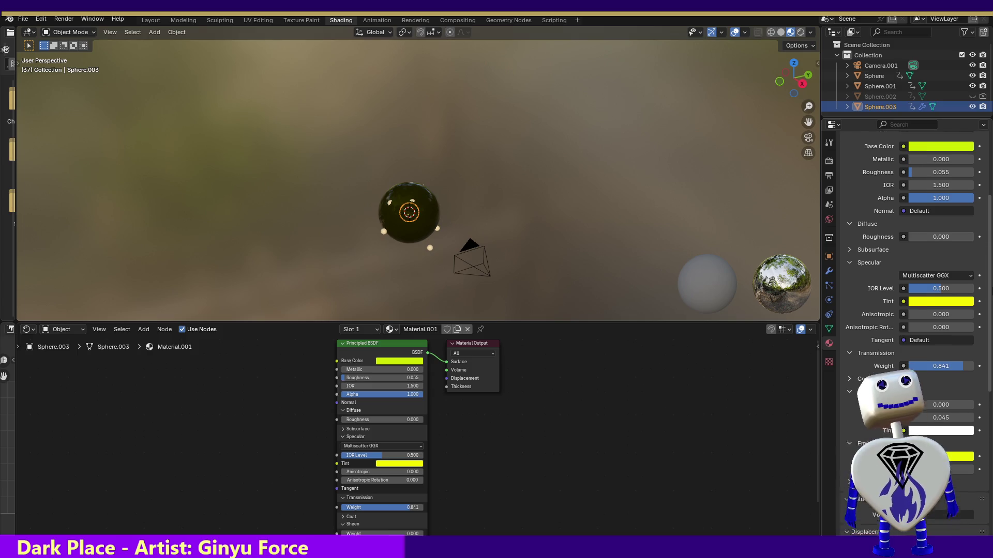
scroll(908, 311, up, 3)
scroll(907, 310, up, 1)
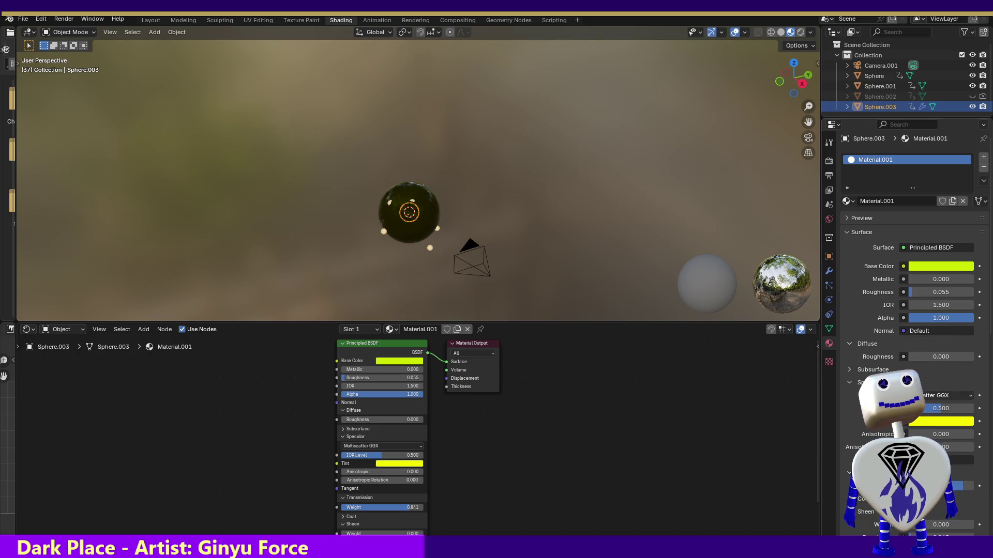
Step: Dismiss the Normal input choices and expand Material.001's preview
click(936, 330)
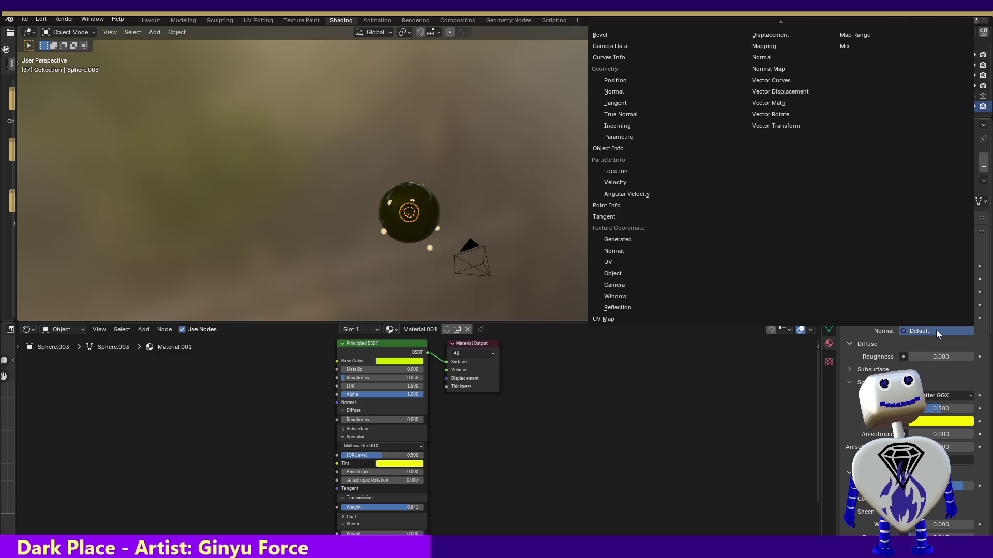
key(Escape)
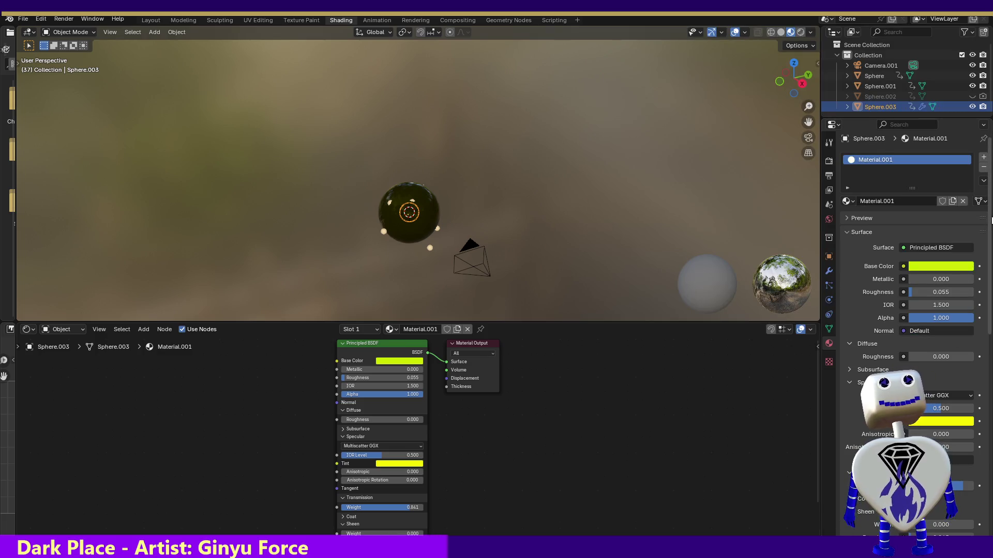
scroll(991, 221, down, 2)
click(848, 194)
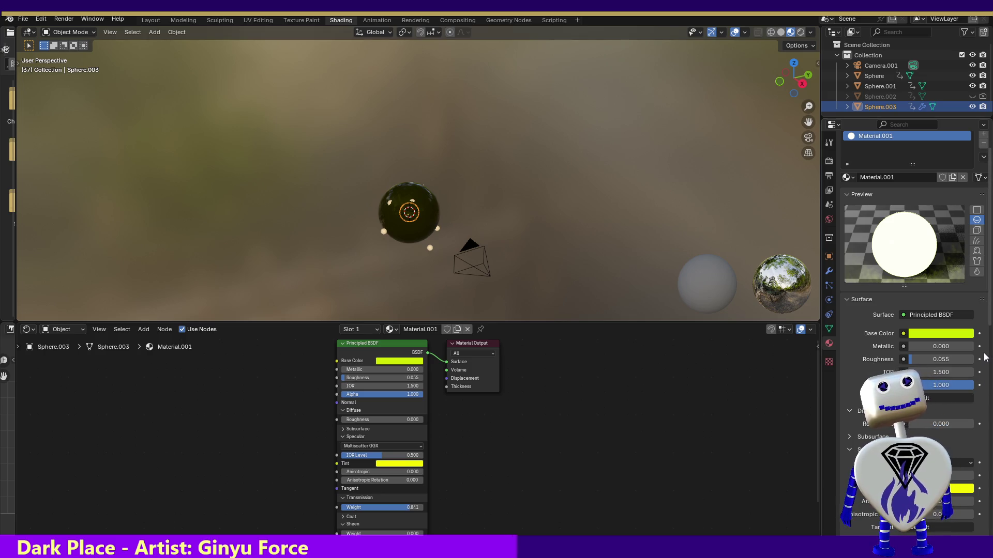
scroll(989, 324, down, 2)
scroll(988, 324, down, 2)
scroll(988, 324, down, 2)
scroll(988, 324, down, 1)
scroll(988, 324, down, 1)
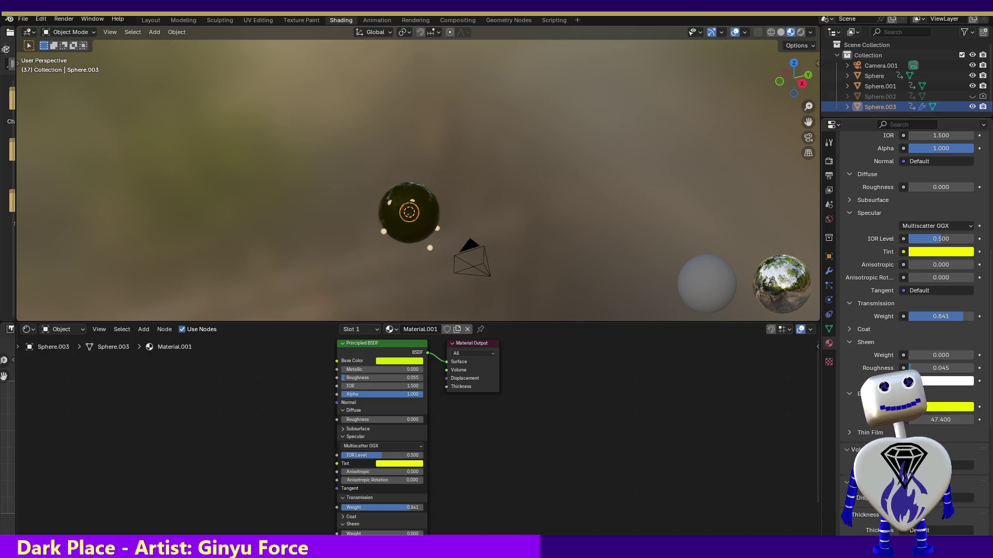
Step: Collapse the Sheen and Coat panels, then bring up the add-node list
click(848, 342)
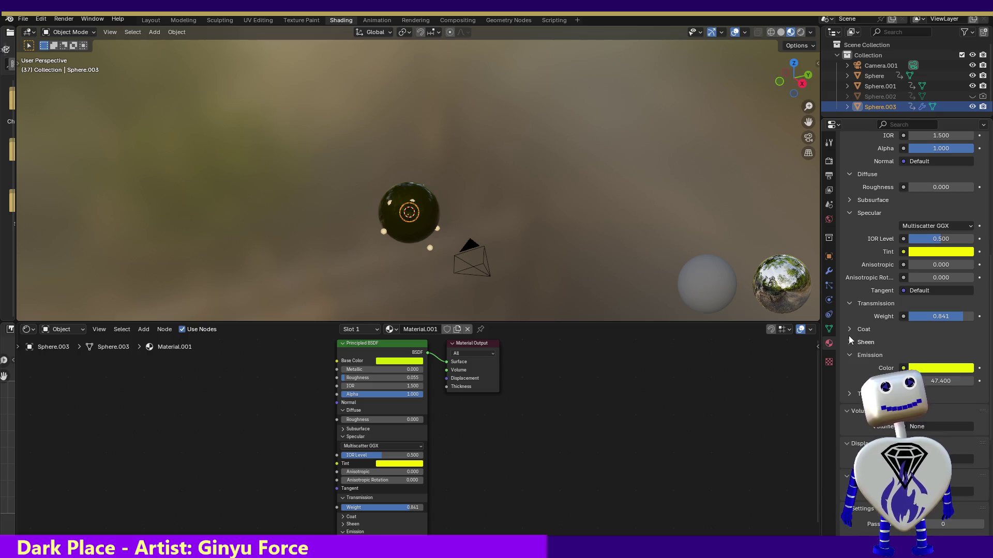
click(849, 332)
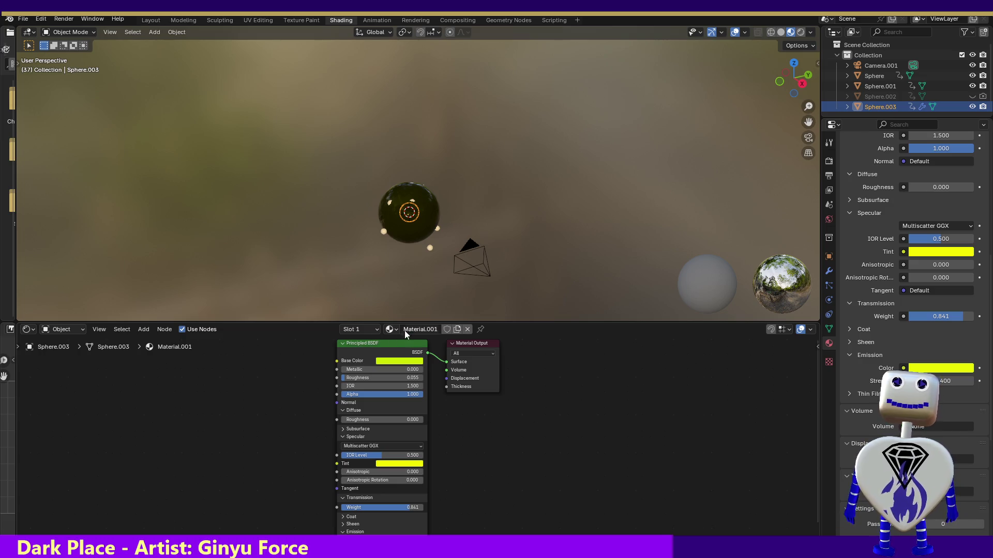
click(143, 328)
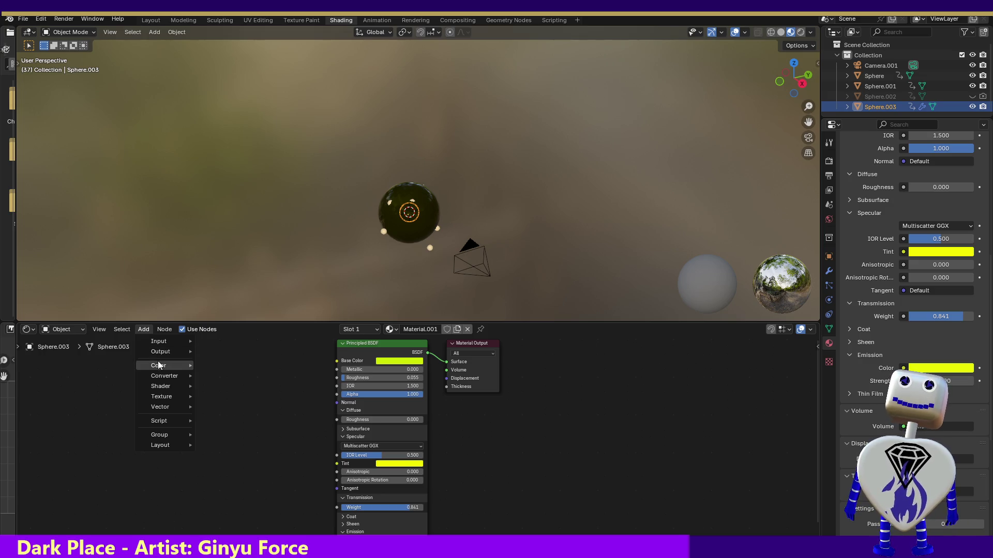
mouse_move(161, 365)
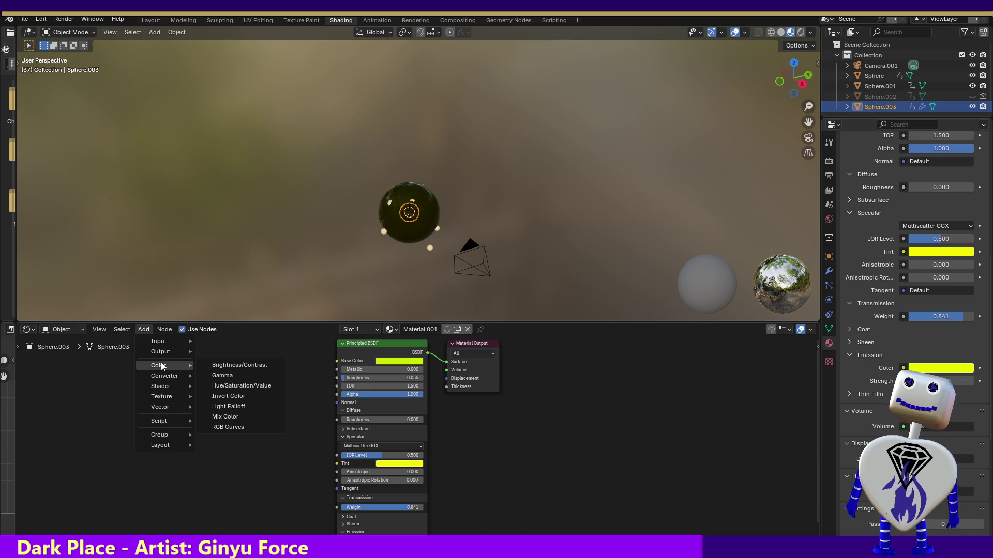
Step: Add a Brightness/Contrast node feeding Base Color and raise its brightness
click(233, 366)
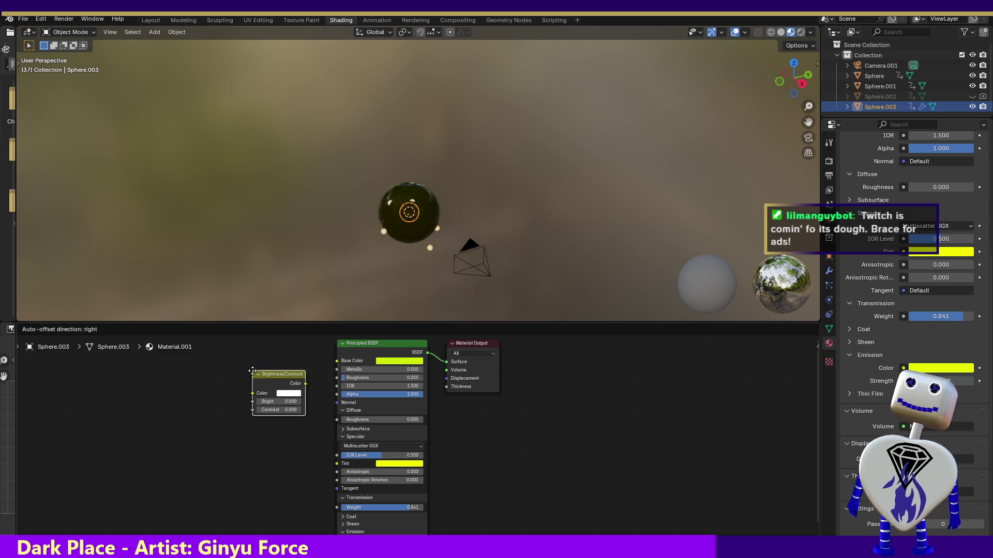
click(252, 372)
mouse_move(278, 401)
mouse_down()
mouse_move(317, 392)
mouse_move(338, 361)
mouse_up()
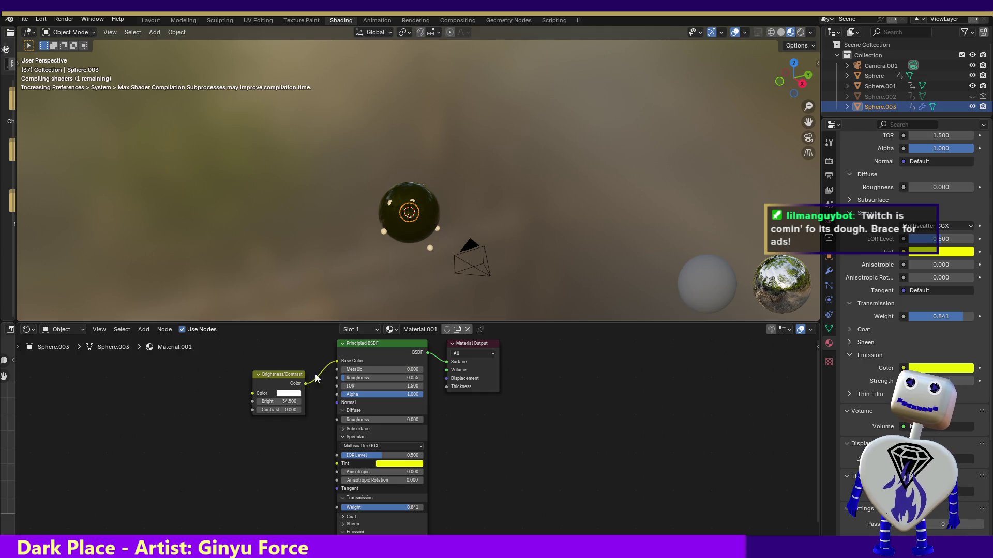
Step: Set the node colour to orange-yellow and push brightness very high, about 97.6
click(284, 396)
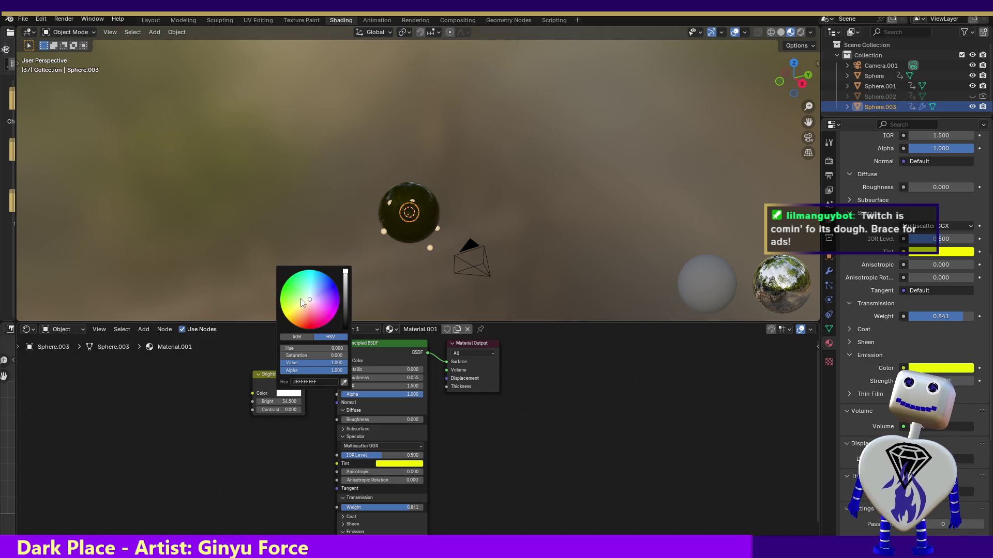
click(281, 309)
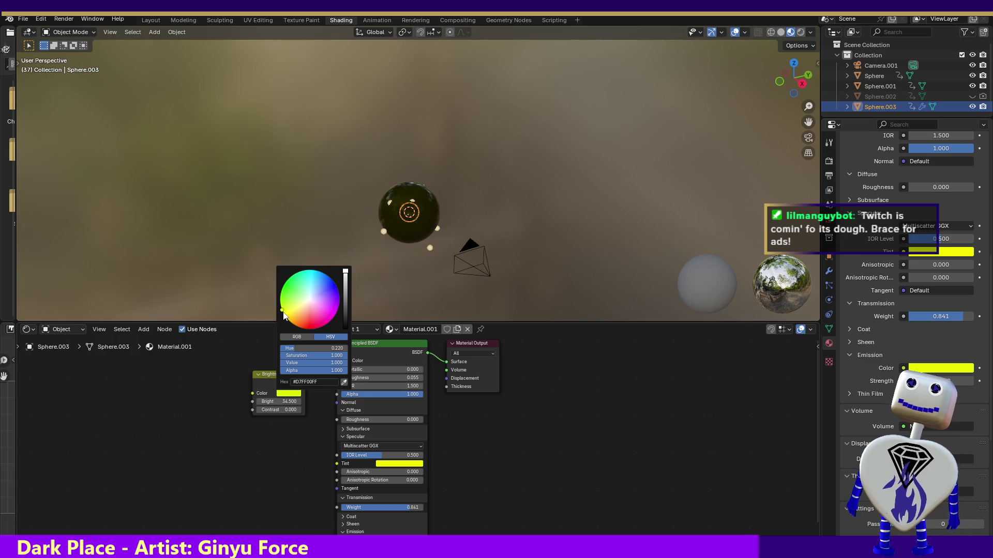
drag(283, 314, 288, 318)
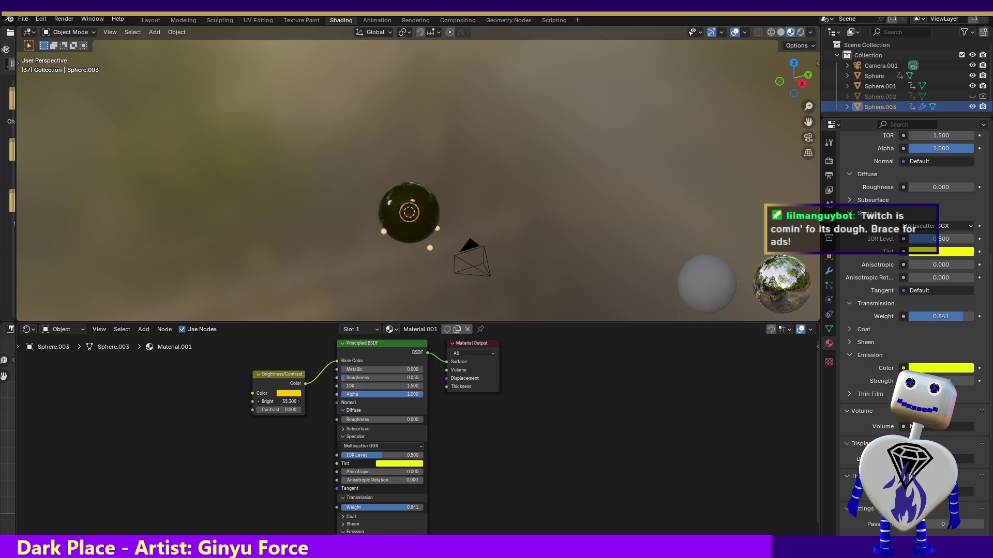
drag(280, 401, 295, 401)
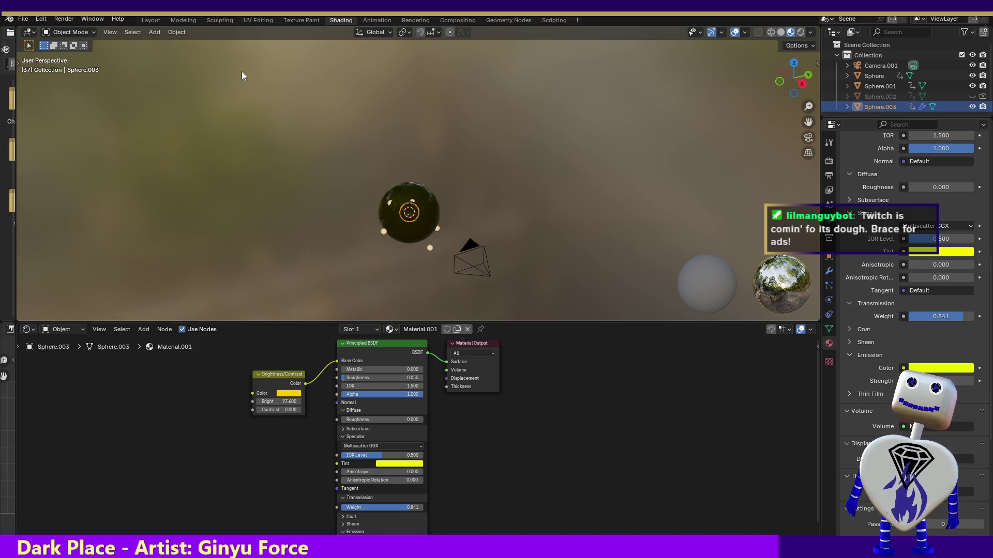
click(64, 18)
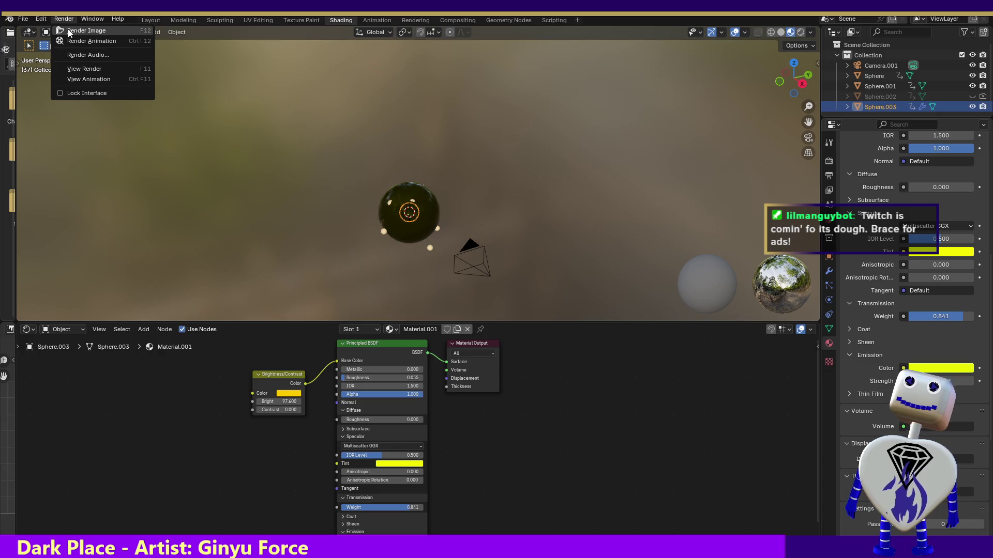
Step: Render frame 37, showing a nearly black sphere, then close the render result
click(68, 32)
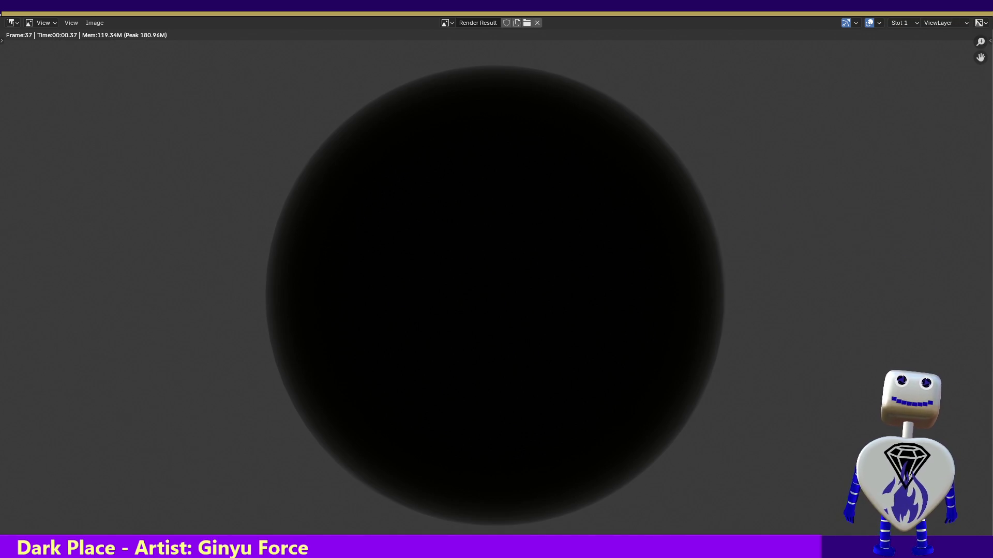
key(Escape)
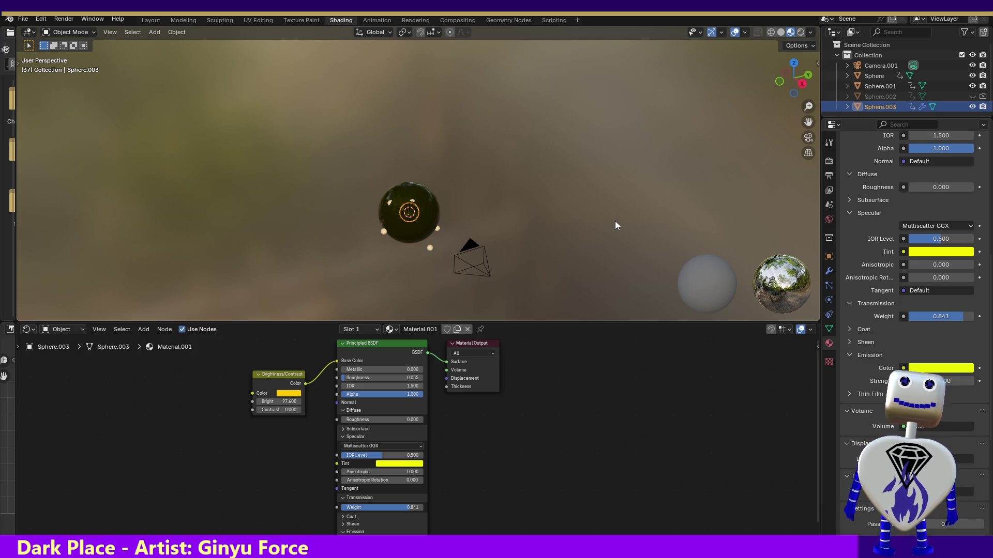
Step: Attempt to delete the Brightness/Contrast node, undoing the accidental deletion of Sphere.003
drag(247, 350, 332, 430)
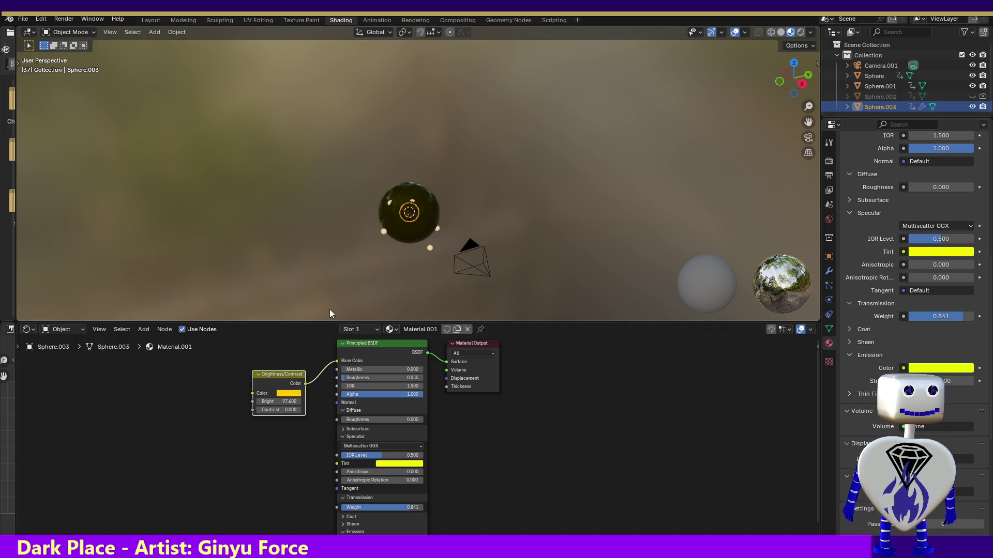
key(Delete)
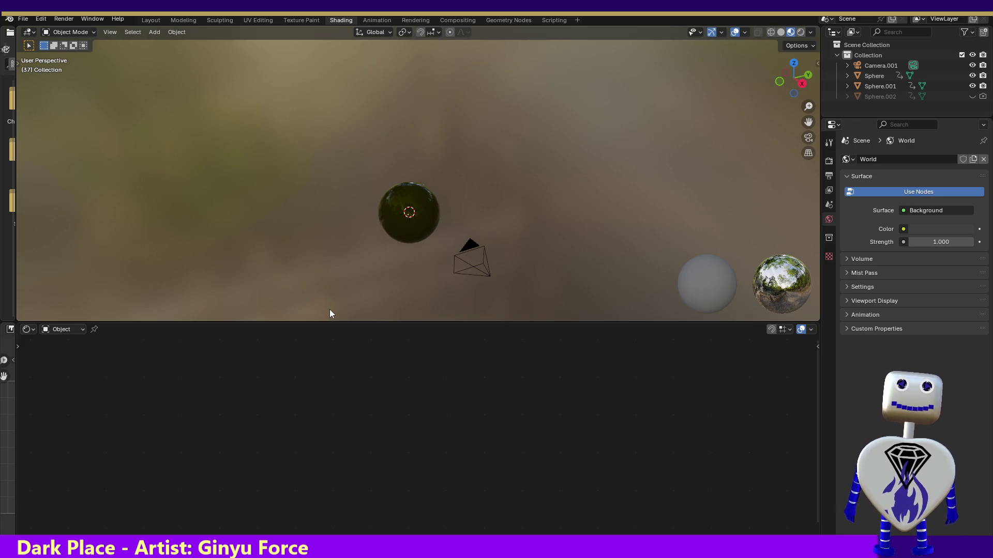
key(ctrl+z)
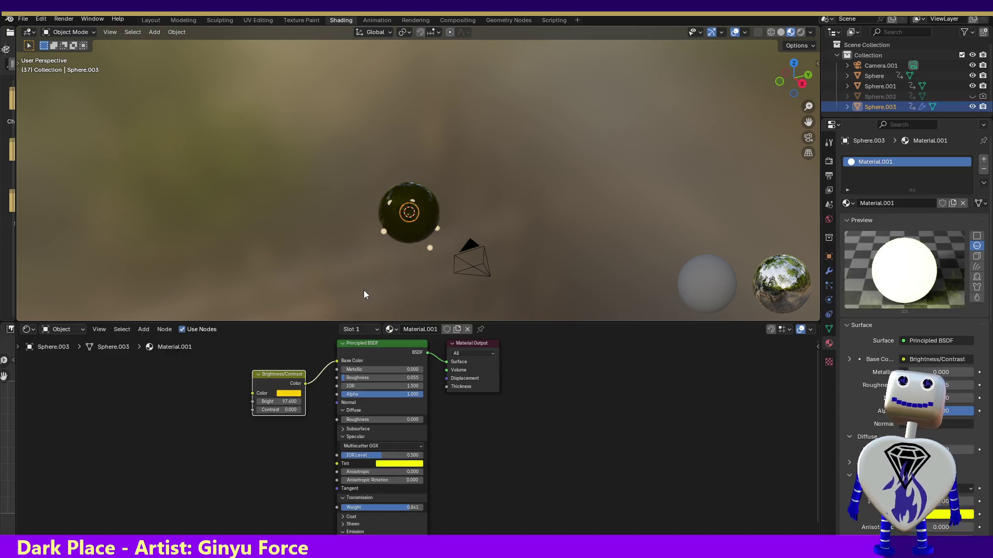
Step: Delete the Brightness/Contrast node so the base colour is plain yellow again
drag(239, 348, 314, 426)
key(Delete)
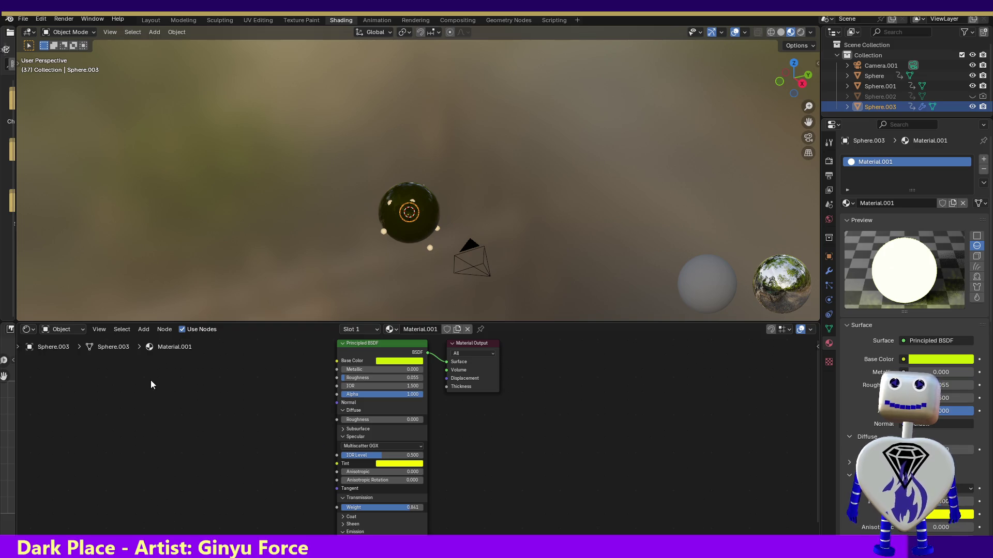
click(136, 328)
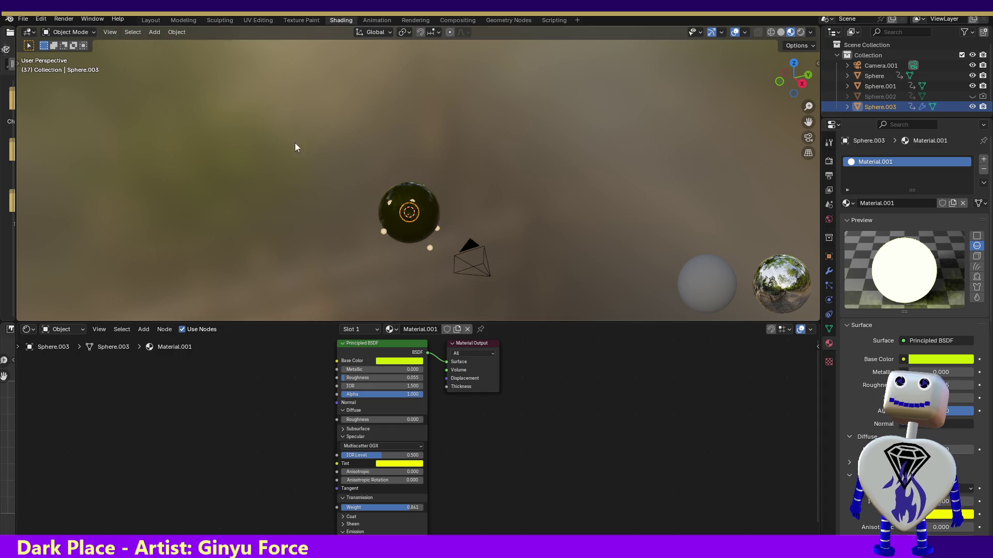
click(405, 19)
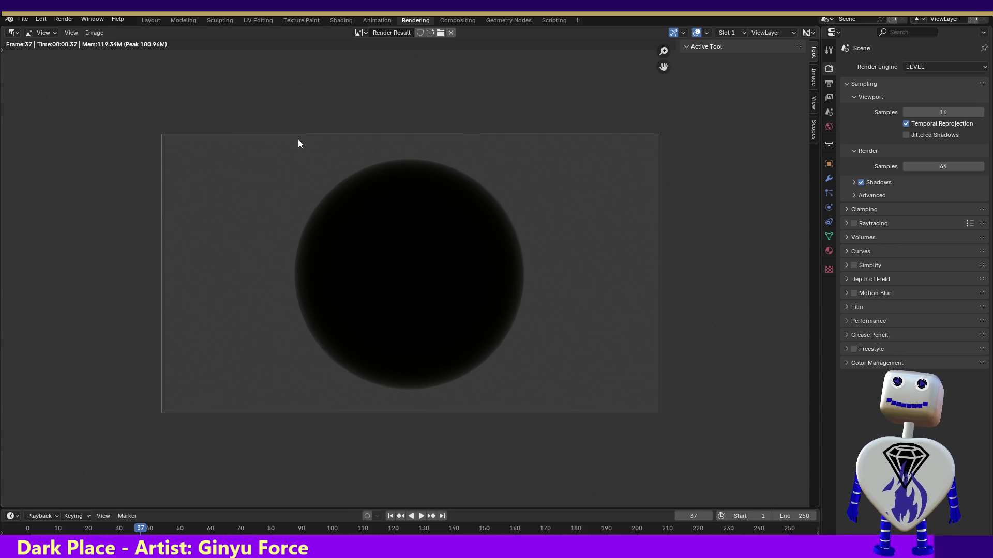
Step: Play and pause the animation in the Rendering workspace
key(shift+ctrl+space)
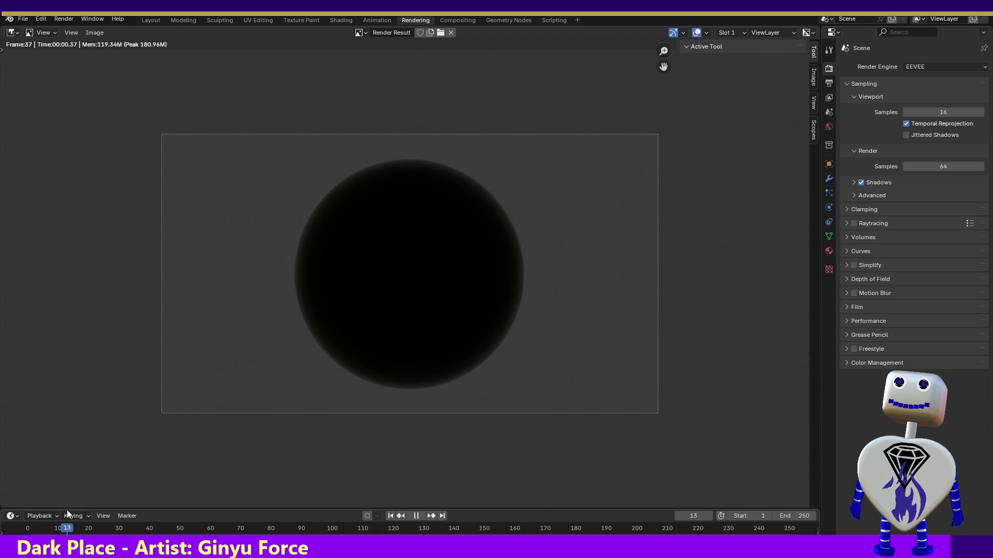
click(417, 517)
click(422, 515)
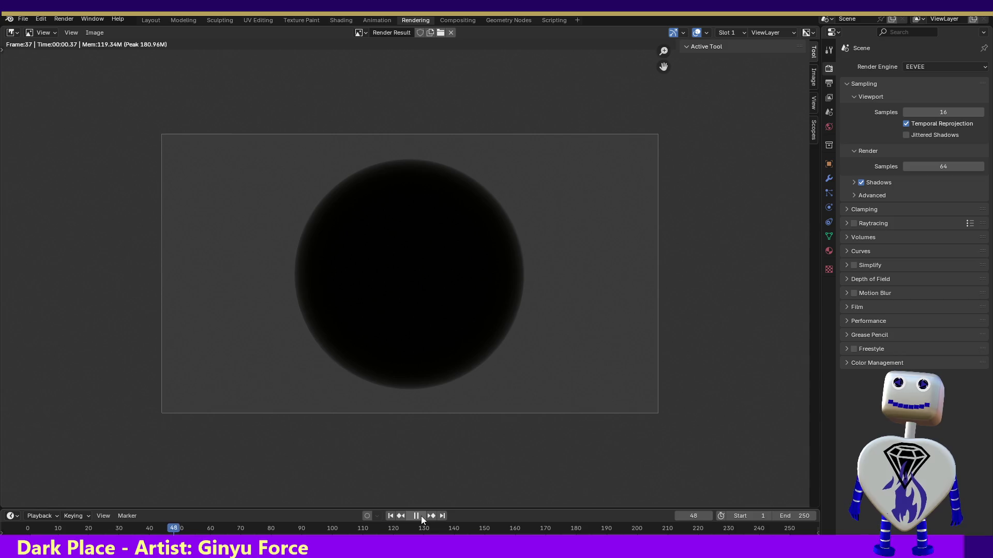
click(417, 516)
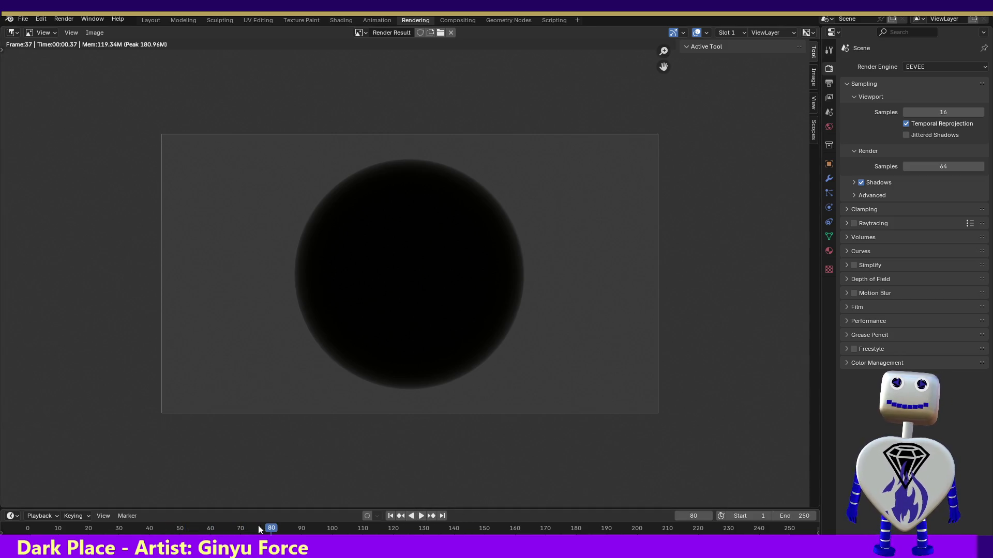
Step: Make the timeline area taller so its keyframes are visible
drag(257, 509, 250, 442)
drag(273, 476, 145, 472)
Step: Set the end frame to 38, play the shortened animation, then show particle settings
click(799, 457)
text(38)
key(Return)
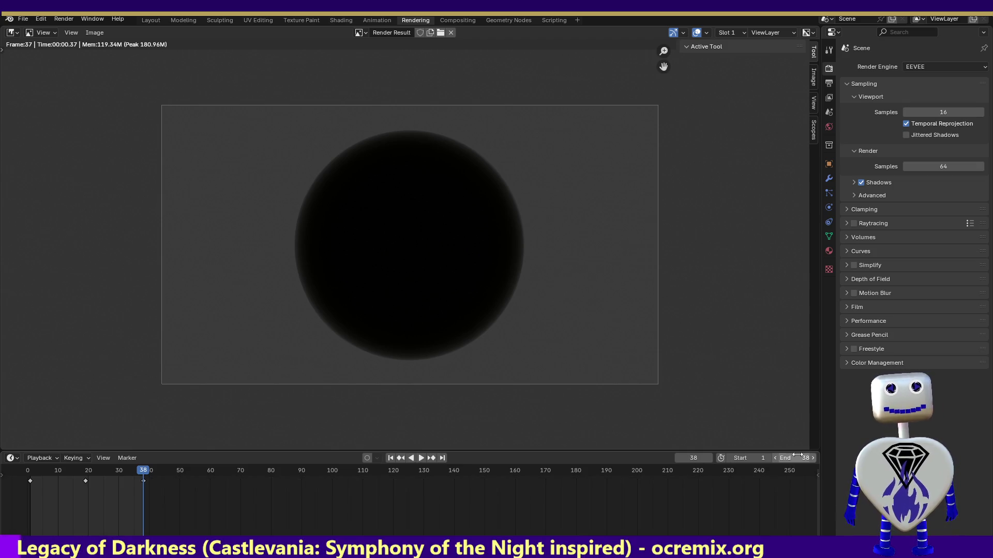
click(421, 458)
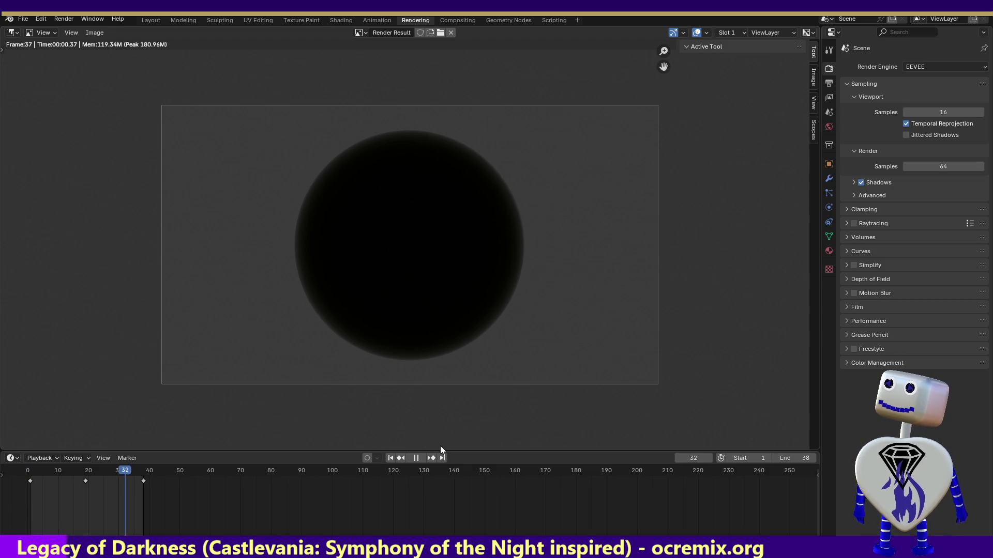
click(415, 457)
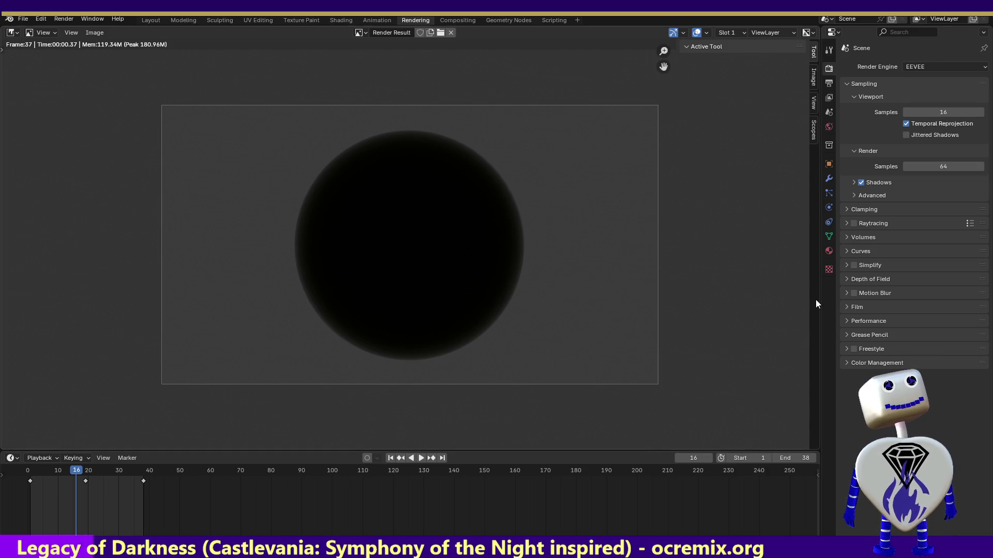
click(828, 192)
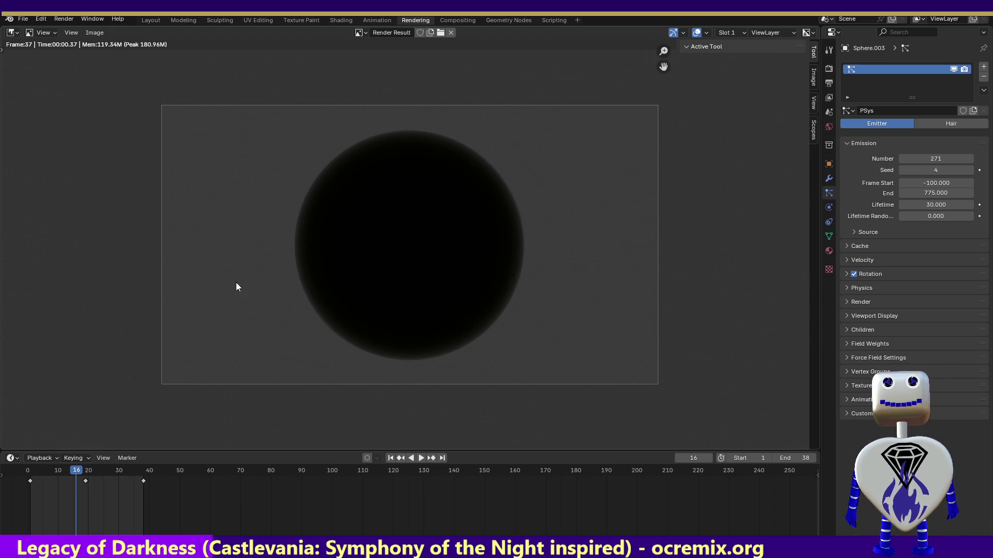
Step: Toggle Material.001's Subsurface panel in the Shading workspace
click(343, 19)
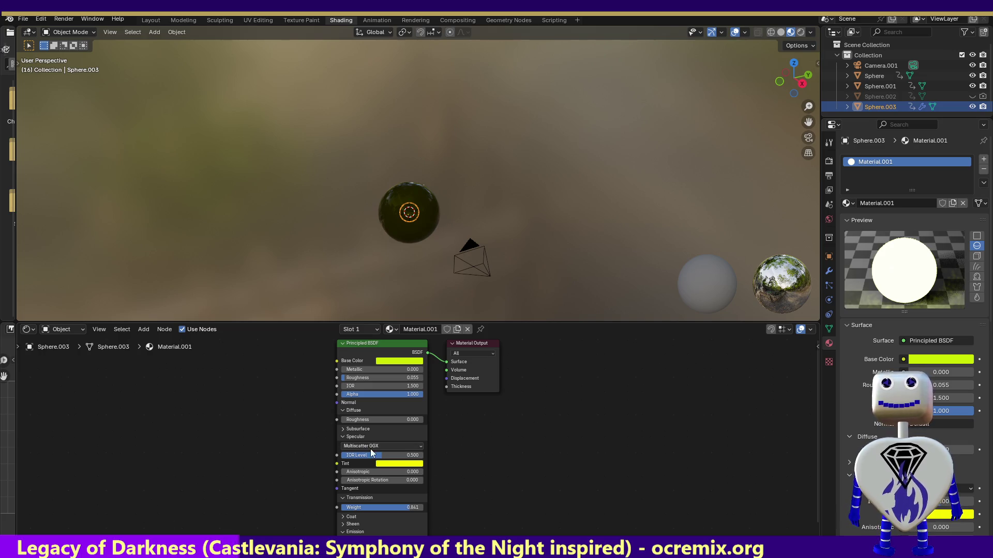
click(345, 429)
click(344, 429)
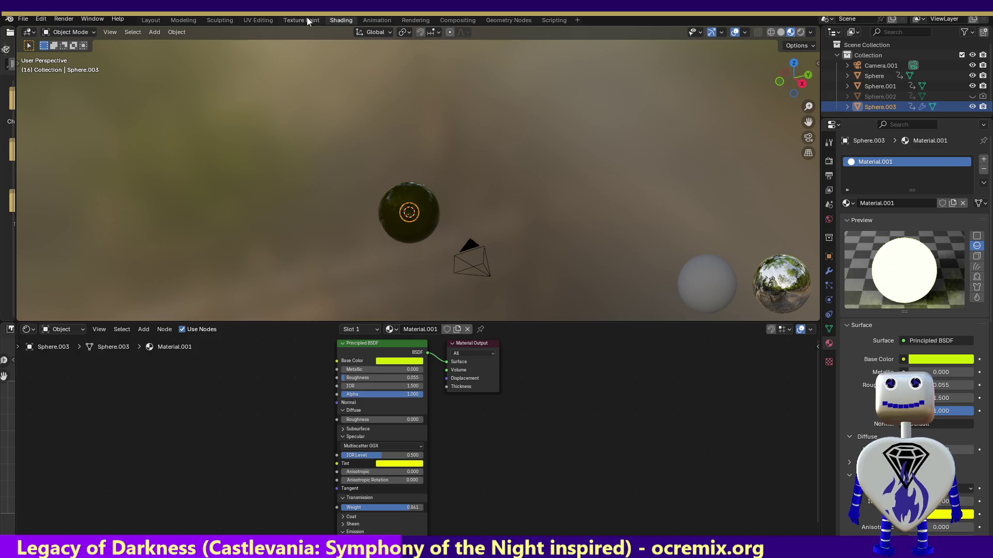
Step: Switch to the Animation workspace and scrub the playhead to frame 33
click(375, 20)
mouse_move(155, 414)
mouse_down()
mouse_move(207, 419)
mouse_move(193, 418)
mouse_up()
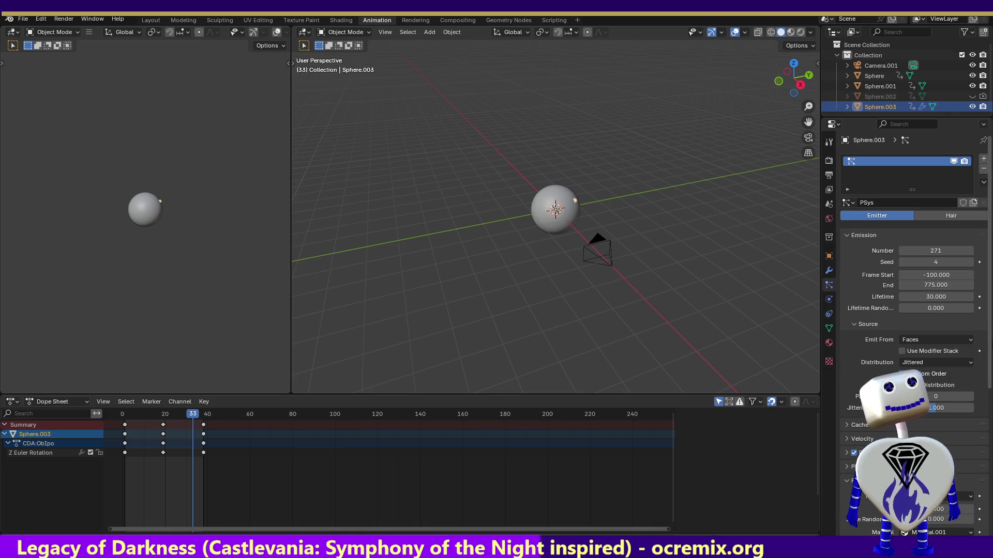
scroll(990, 380, down, 2)
scroll(989, 380, down, 2)
scroll(988, 399, down, 1)
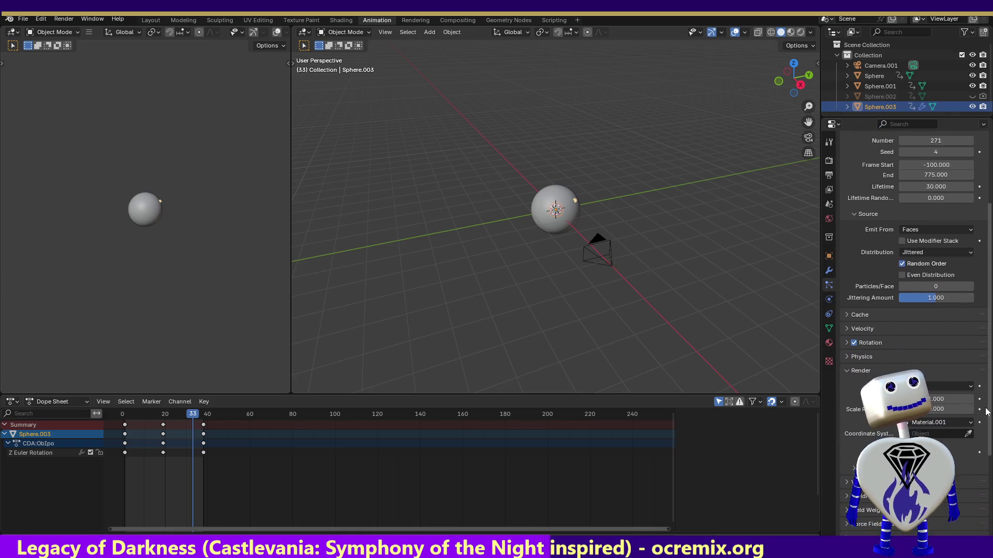
scroll(963, 416, down, 1)
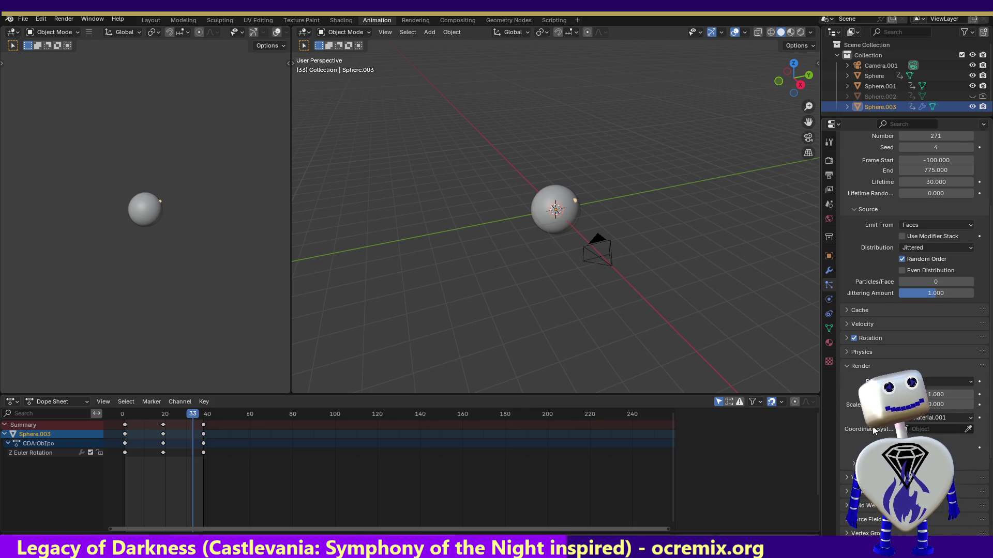
Step: Review the particle Render and Viewport Display panels, then select Camera.001
click(853, 477)
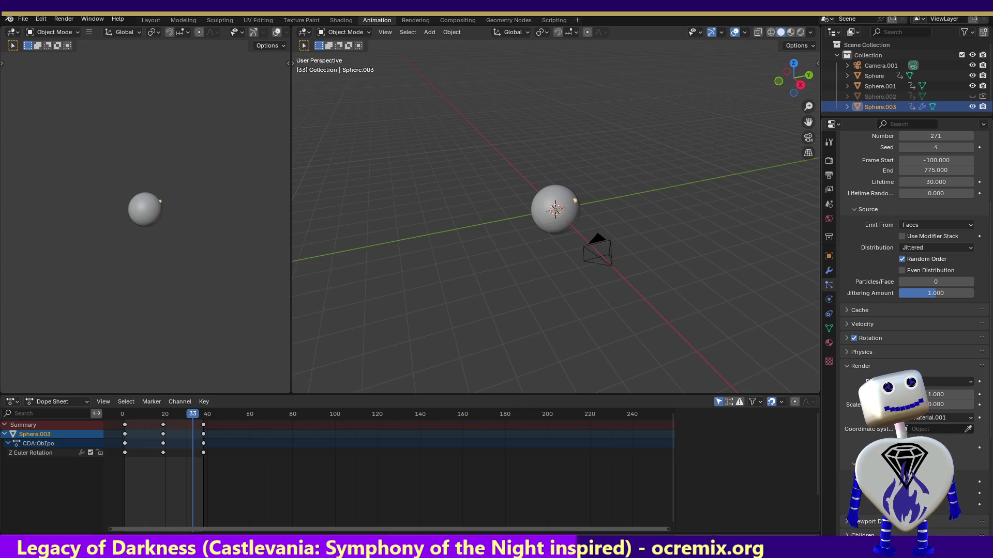
click(981, 475)
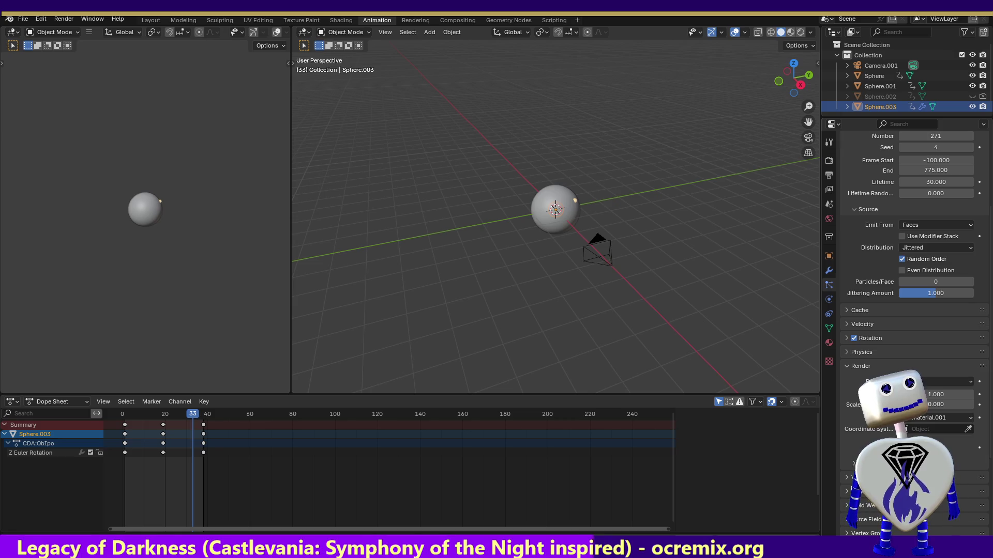
click(854, 477)
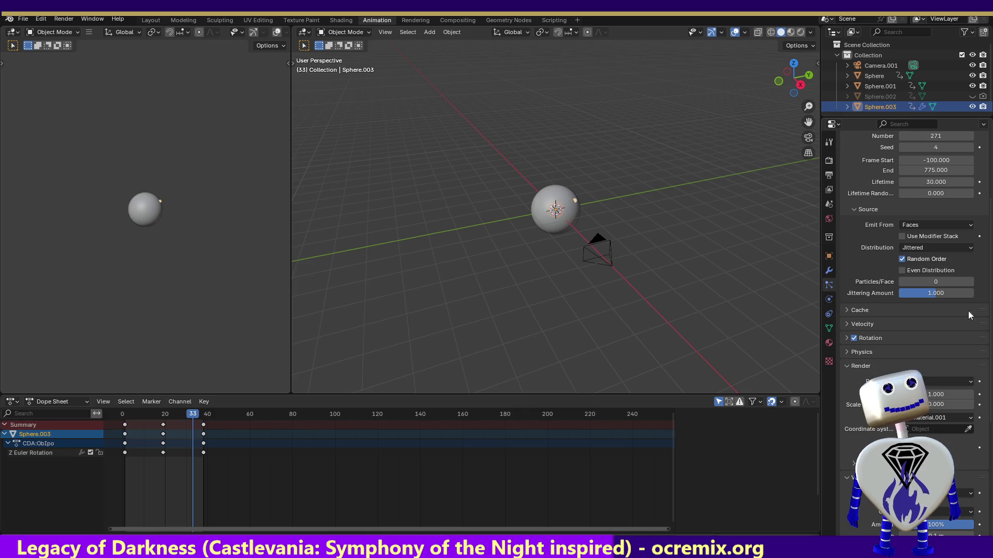
drag(988, 251, 989, 343)
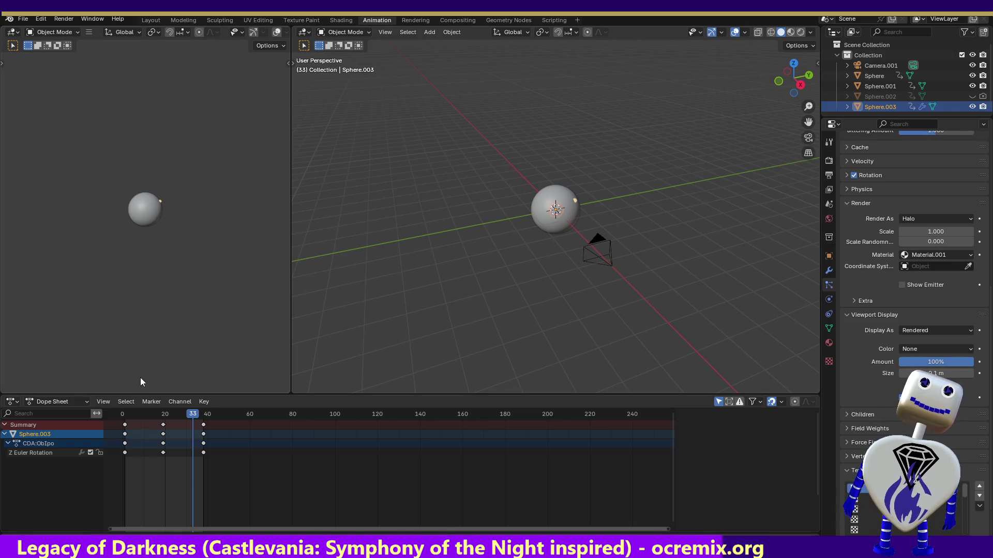
click(591, 255)
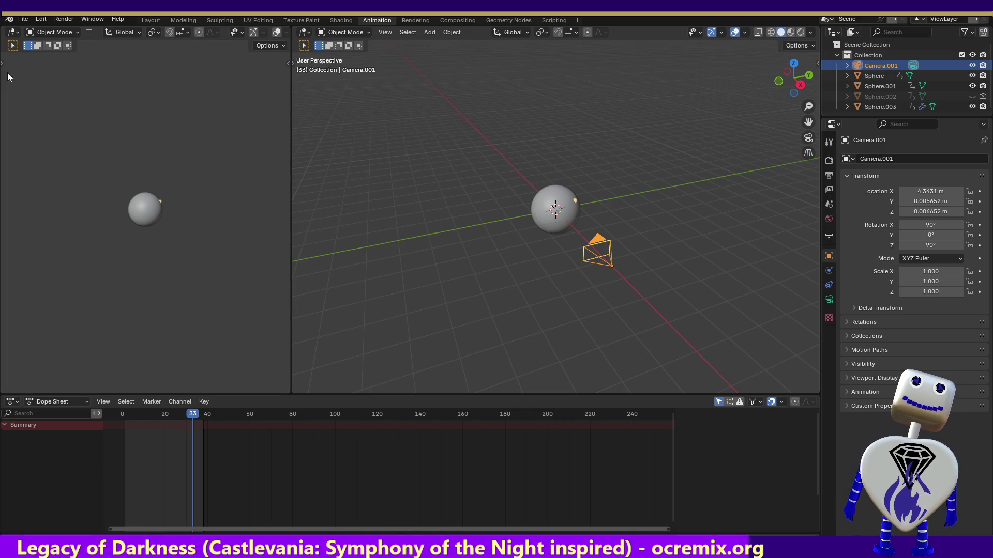
Step: Switch the viewport to Back, then Top orthographic view
click(70, 21)
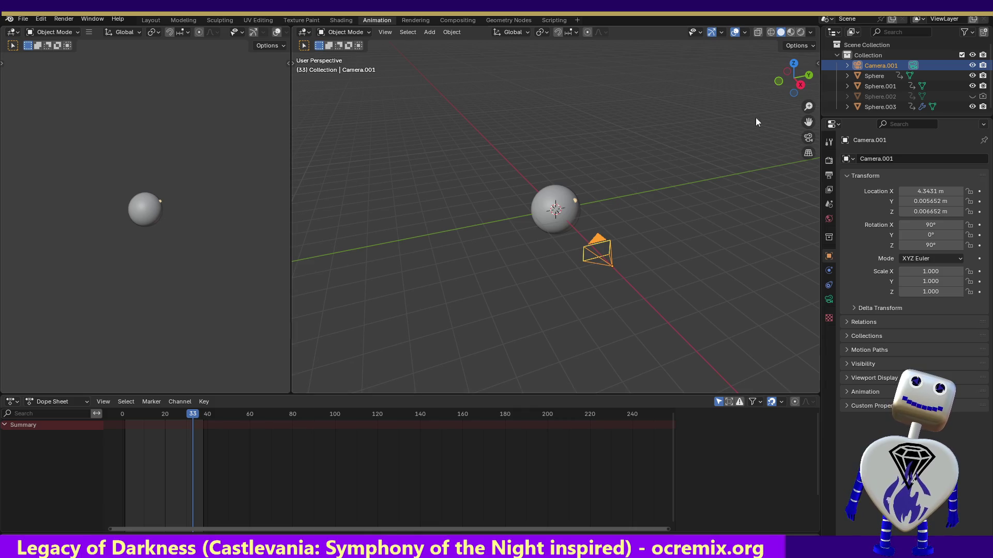
click(808, 76)
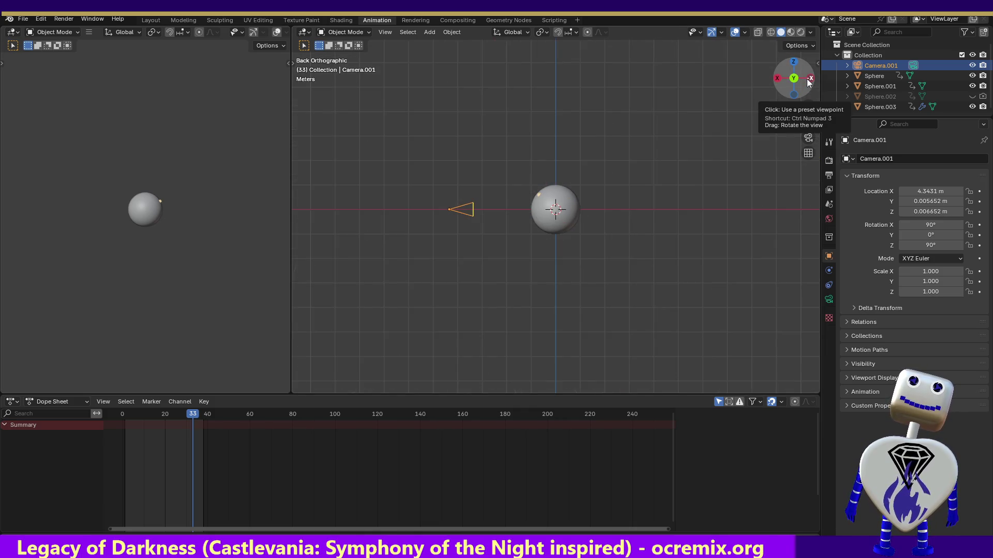
click(793, 64)
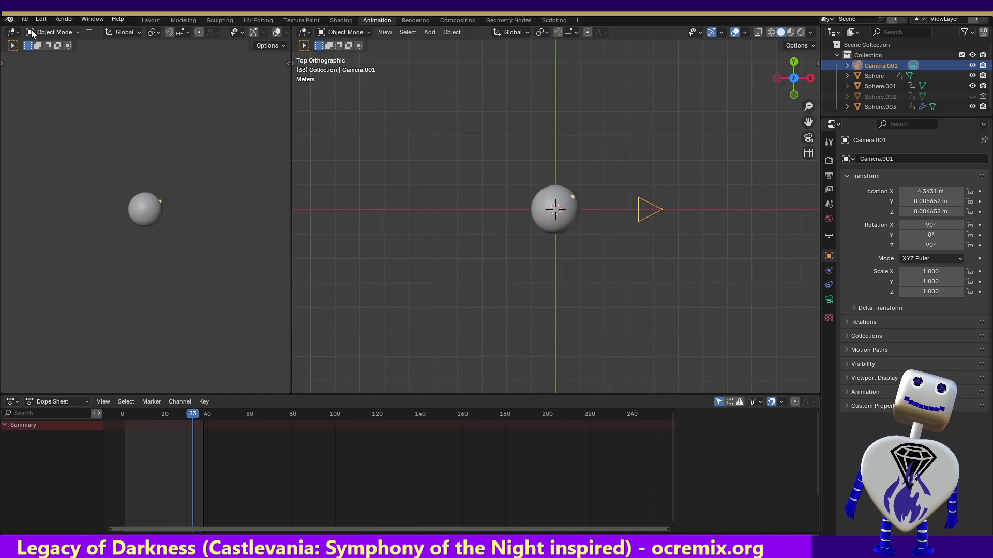
Step: Render a still image of the current frame (frame 33)
click(63, 19)
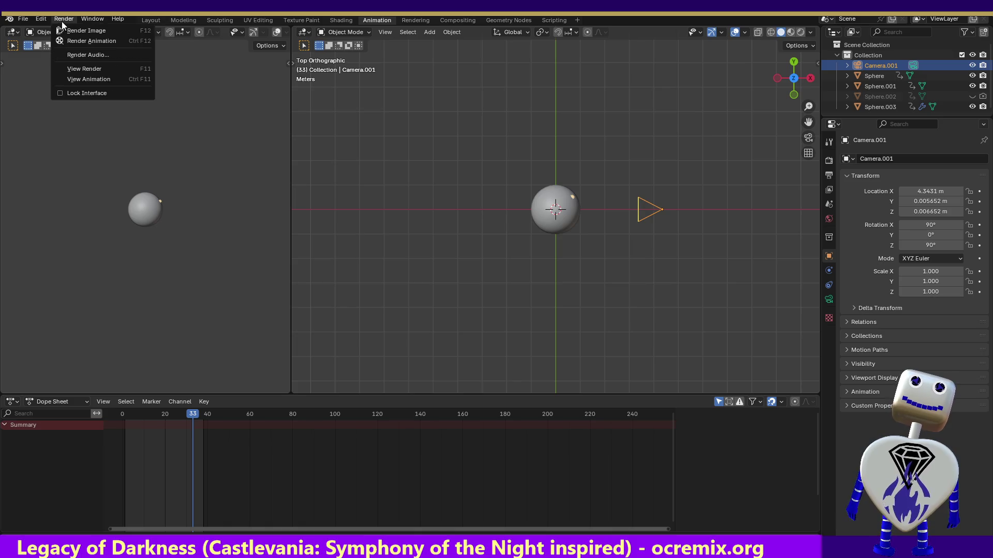
click(62, 31)
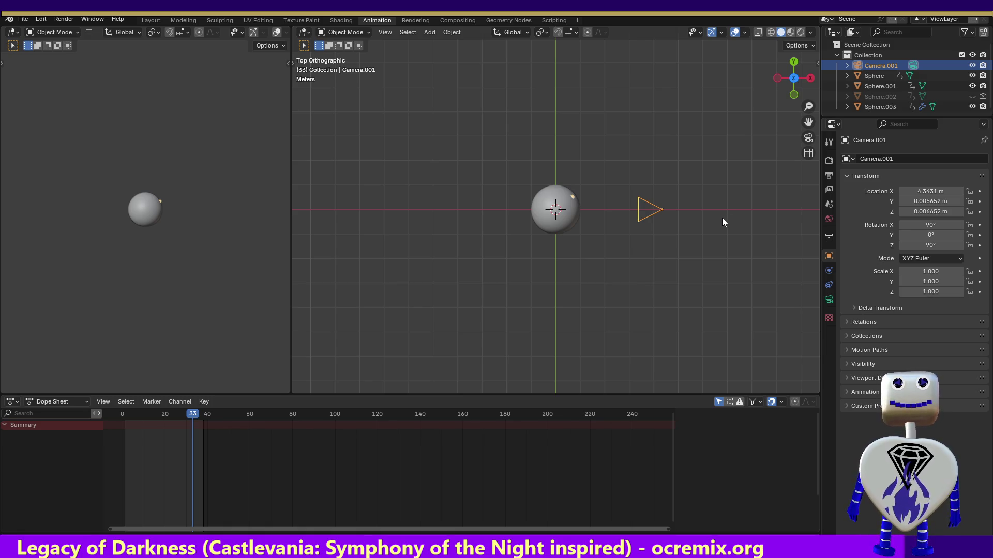
Step: Expand Camera.001's Visibility, Motion Paths, Collections, Relations and Delta Transform panels, then show its lens settings
click(843, 365)
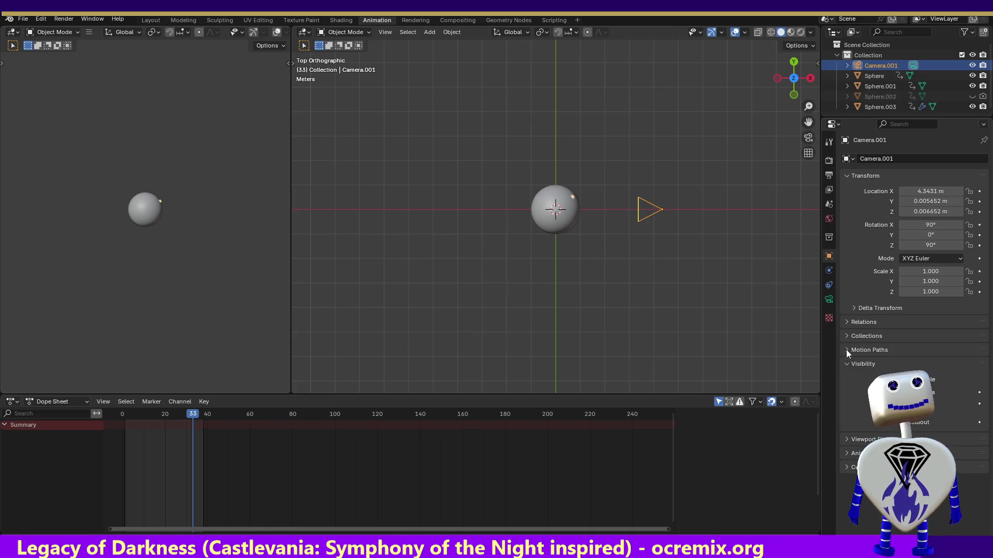
click(846, 350)
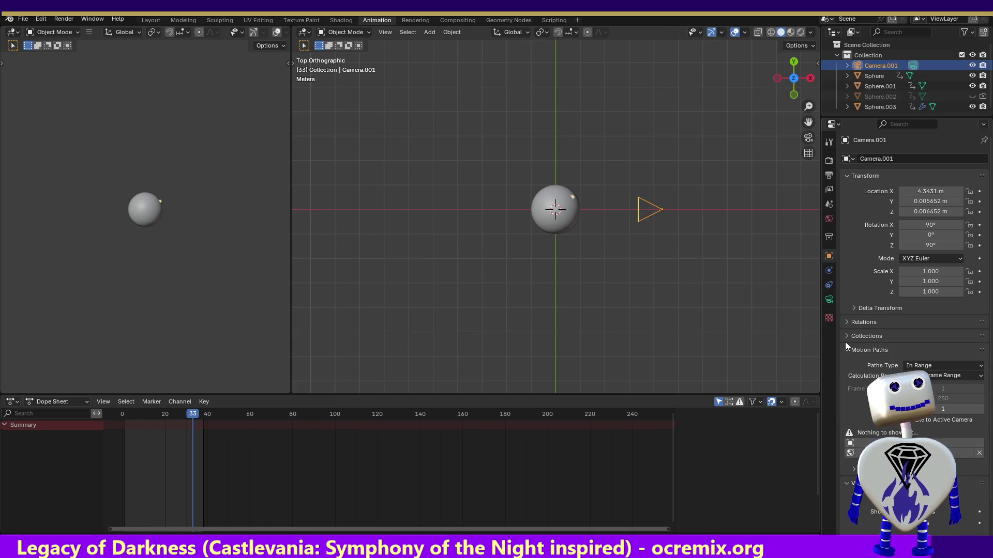
click(847, 339)
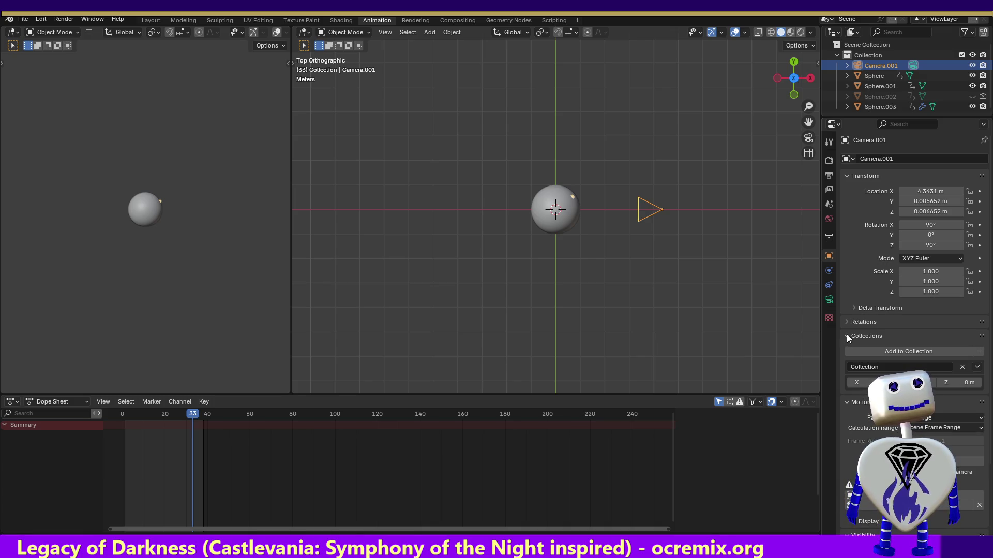
click(846, 322)
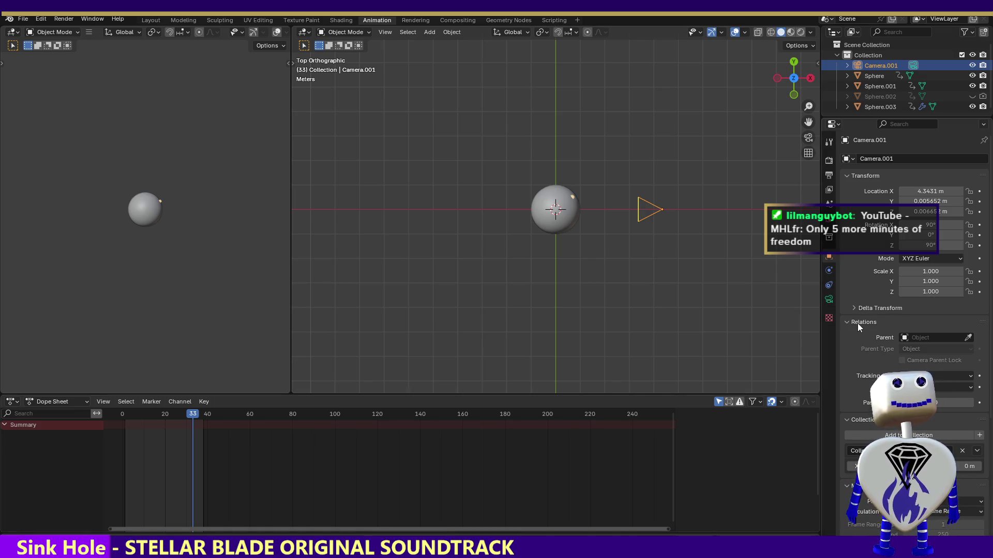
click(855, 308)
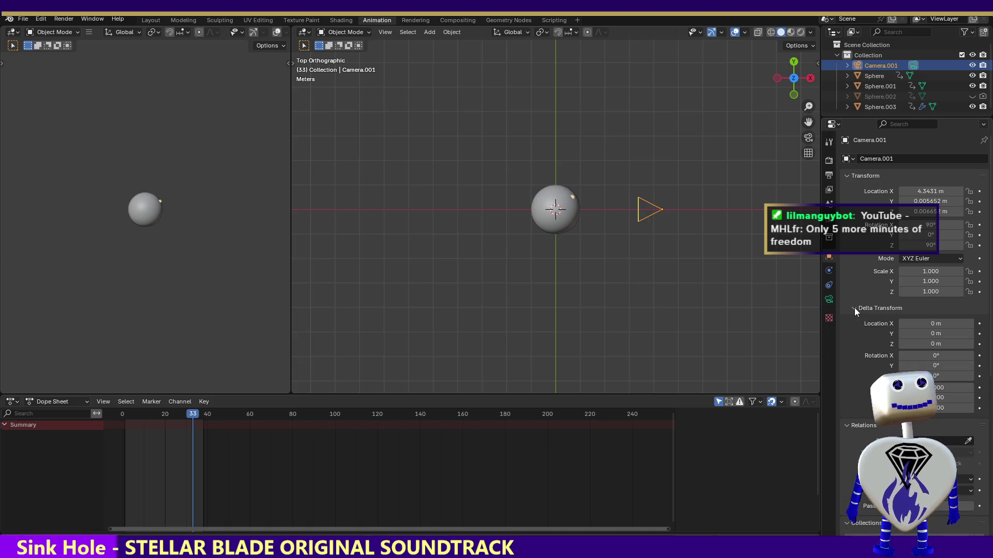
click(823, 302)
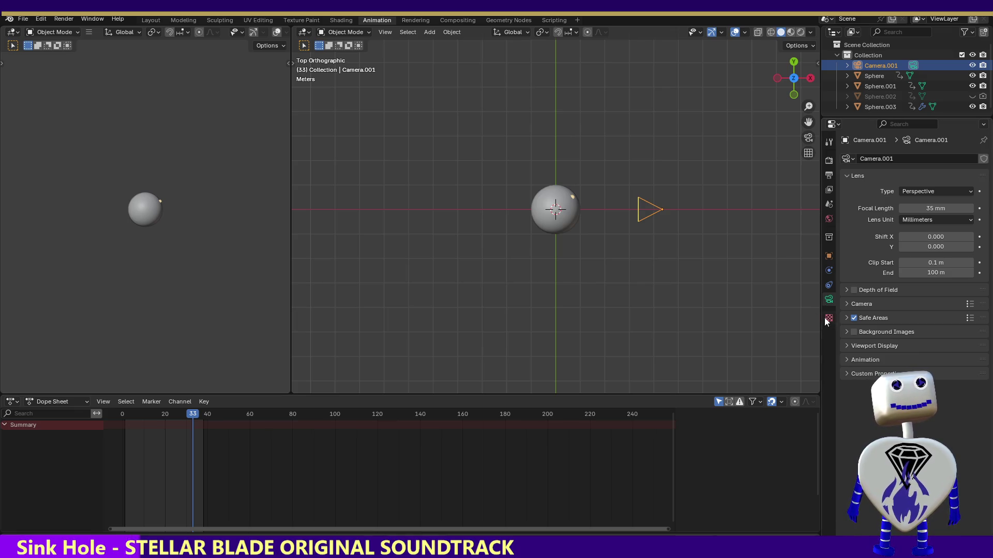
Step: Step through the Texture, Physics, Object, Collection, World and Scene settings to reach the View Layer passes
click(828, 317)
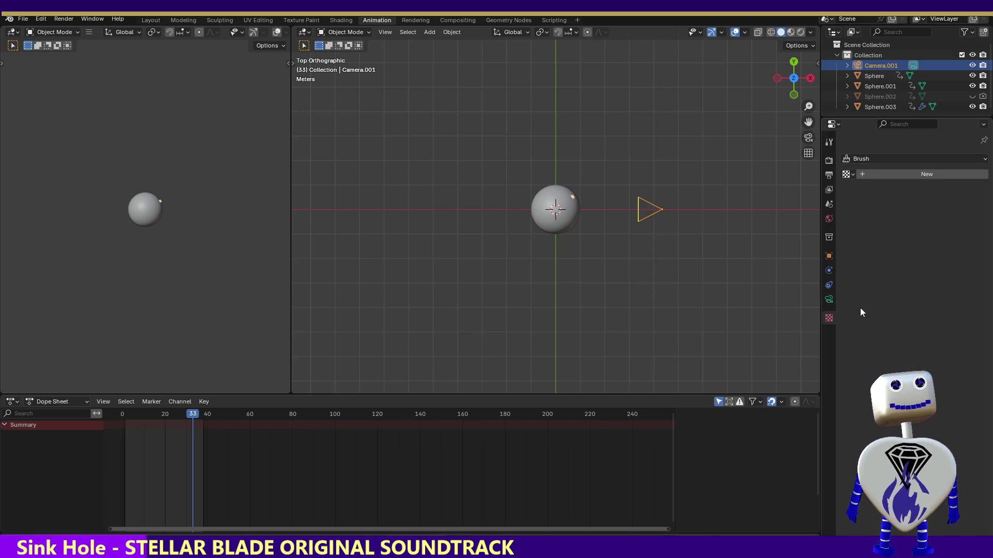
click(828, 271)
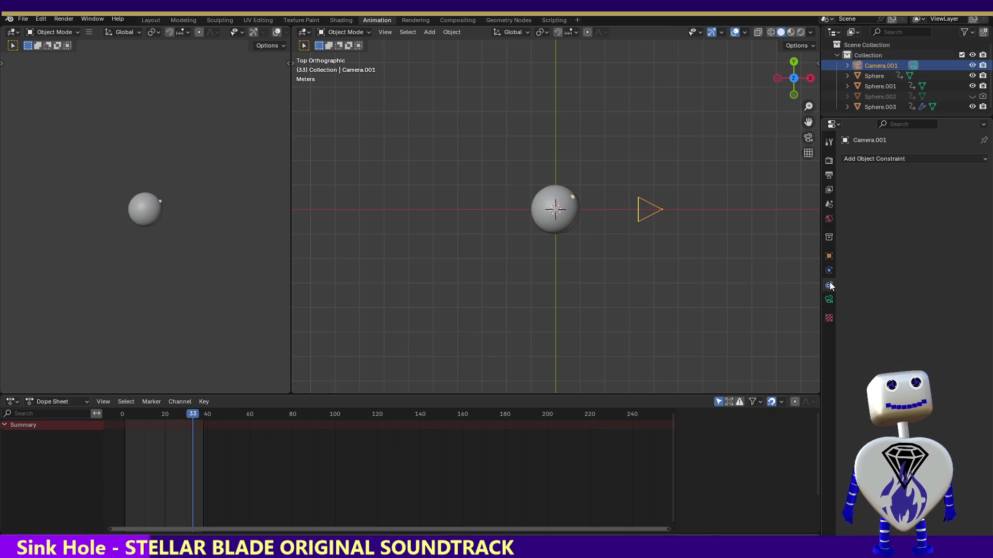
click(828, 255)
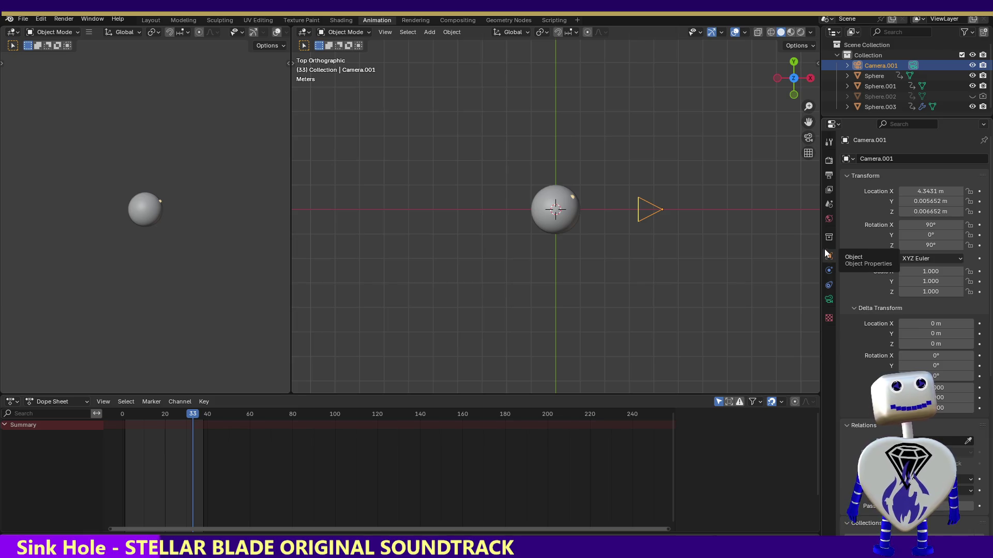
click(827, 240)
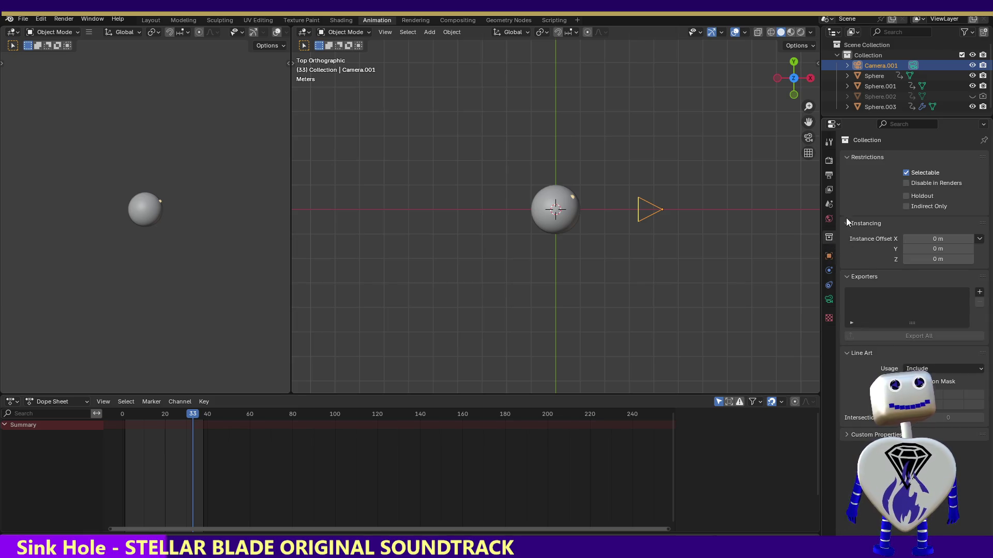
click(828, 219)
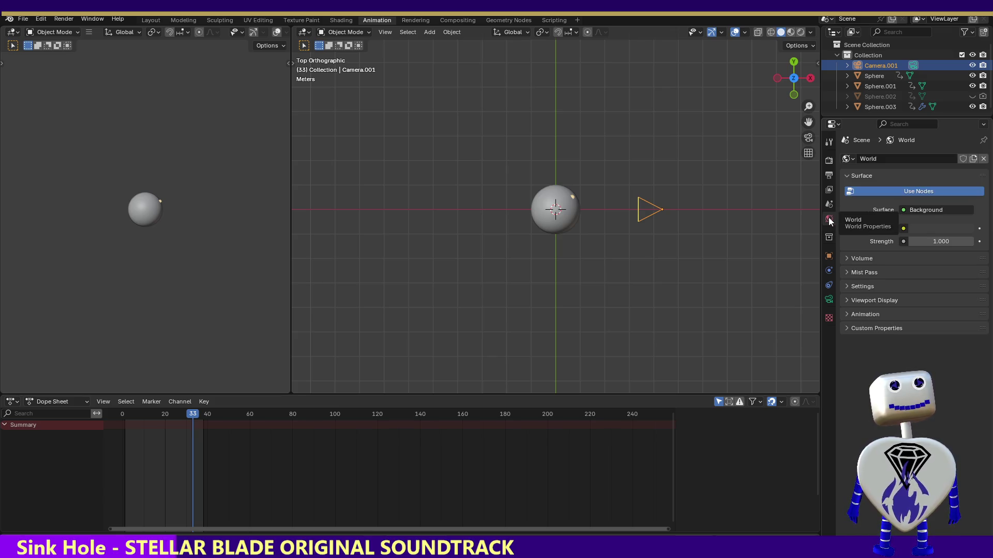
click(828, 204)
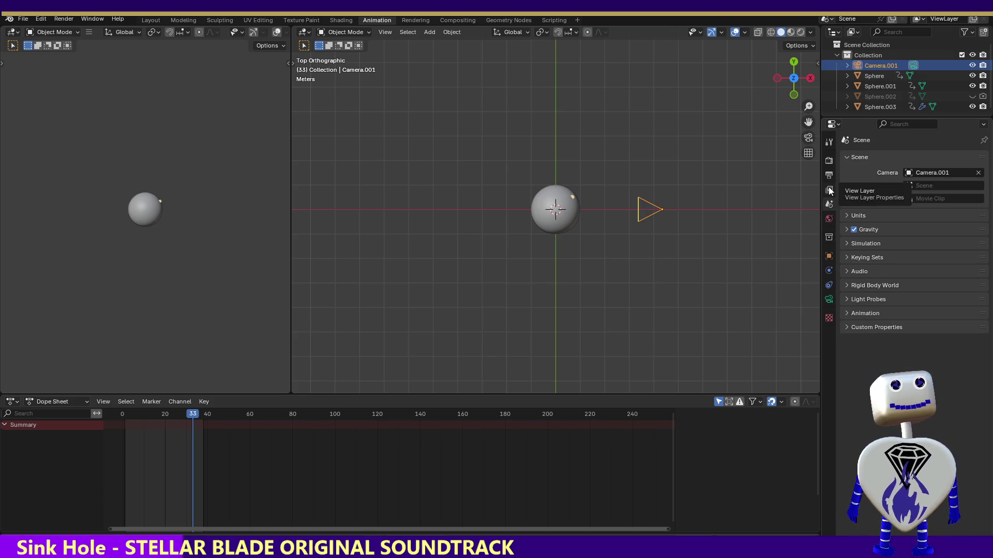
click(829, 190)
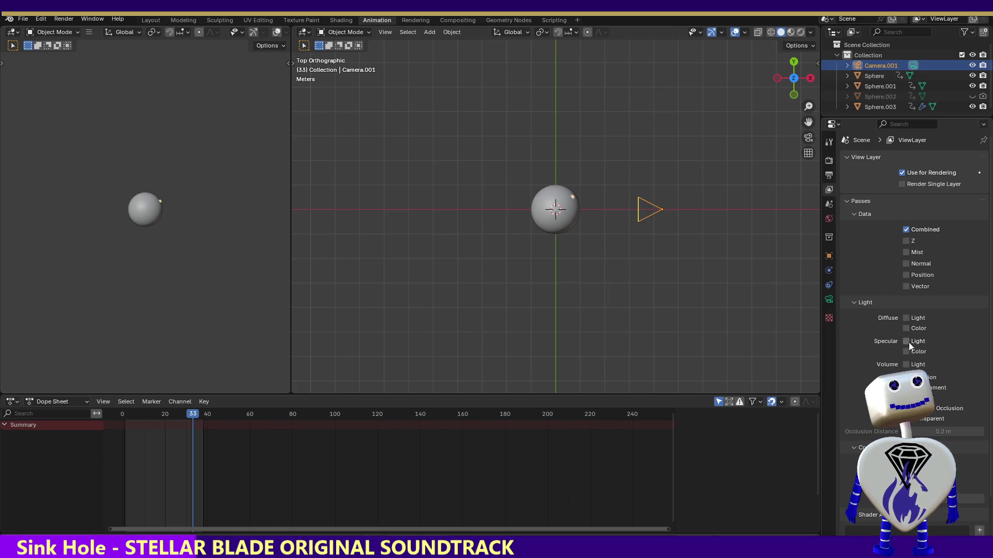
Step: Enable the Diffuse, Specular and Volume light passes on the view layer
click(905, 318)
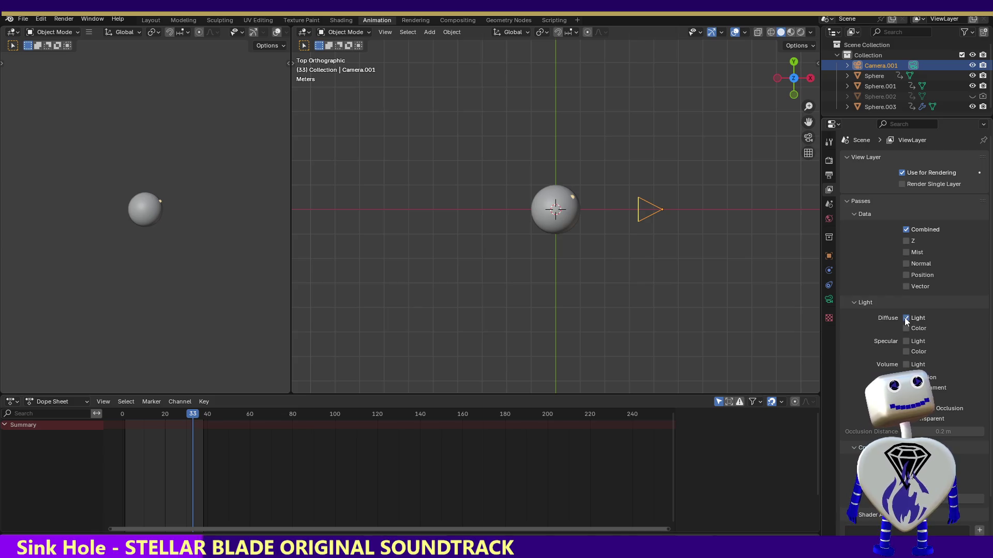
click(905, 341)
click(905, 364)
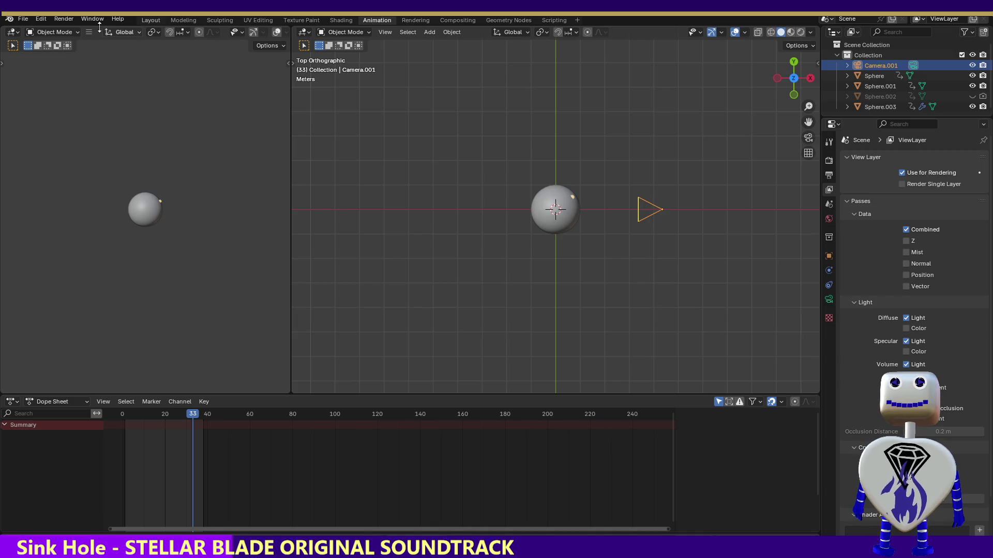
Step: Re-render frame 33 and close the render result
click(64, 19)
click(63, 30)
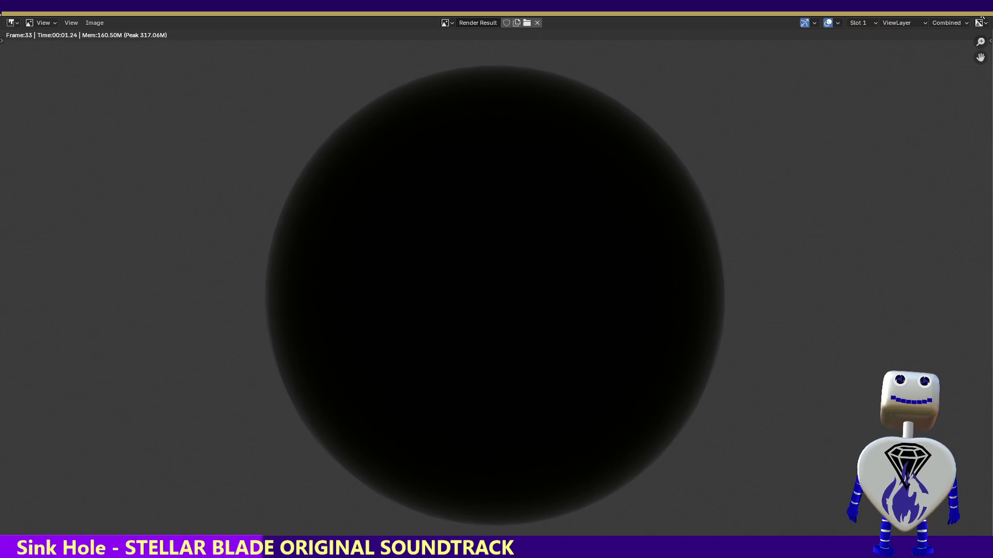
key(Escape)
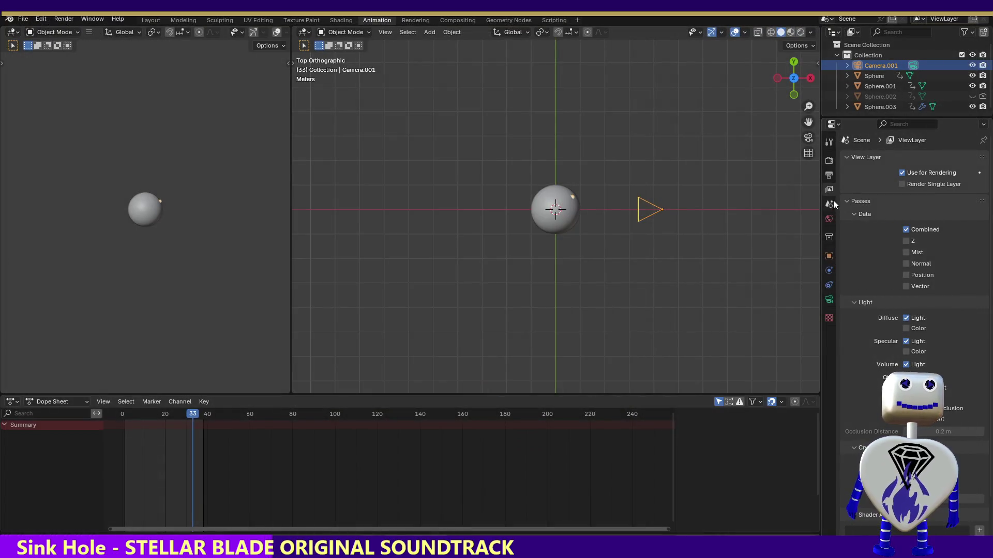